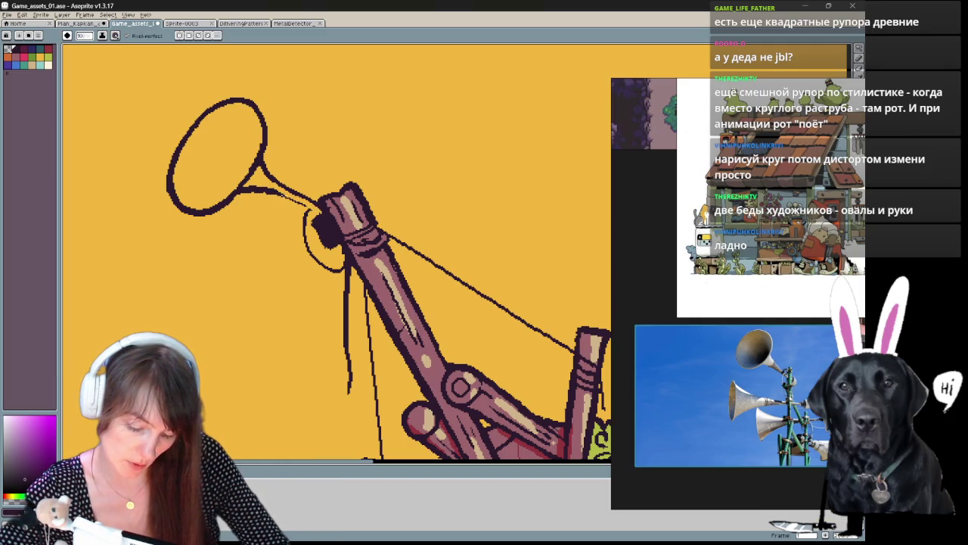
Step: Remove the accidental orange fill and sketch a small ellipse inside the horn bell
{"action": "key", "text": "w"}
{"action": "left_click", "coordinate": [297, 193]}
{"action": "key", "text": "Delete"}
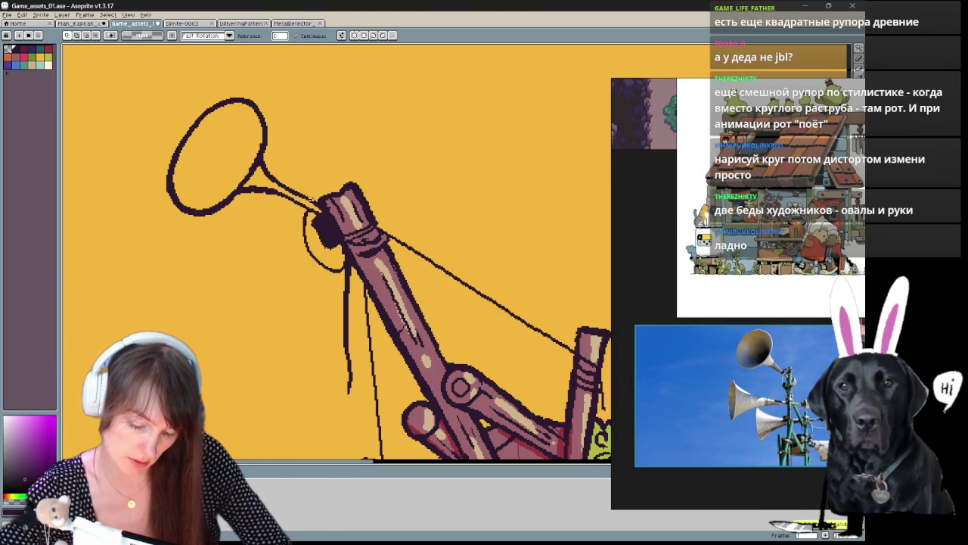
{"action": "key", "text": "b"}
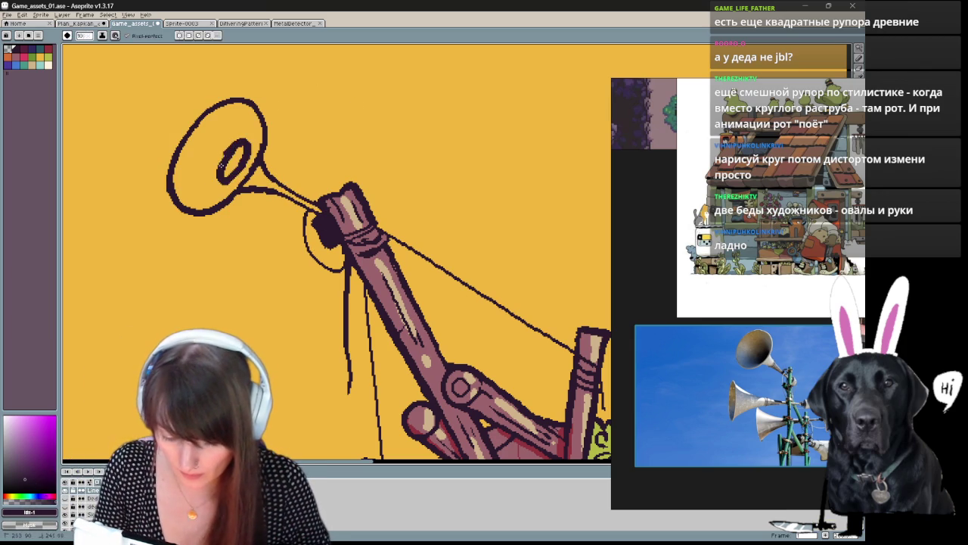
{"action": "left_click_drag", "start_coordinate": [227, 160], "coordinate": [242, 151]}
{"action": "mouse_move", "coordinate": [227, 186]}
{"action": "left_mouse_down"}
{"action": "mouse_move", "coordinate": [224, 159]}
{"action": "mouse_move", "coordinate": [241, 148]}
{"action": "mouse_move", "coordinate": [217, 163]}
{"action": "left_mouse_up"}
{"action": "key", "text": "ctrl+z"}
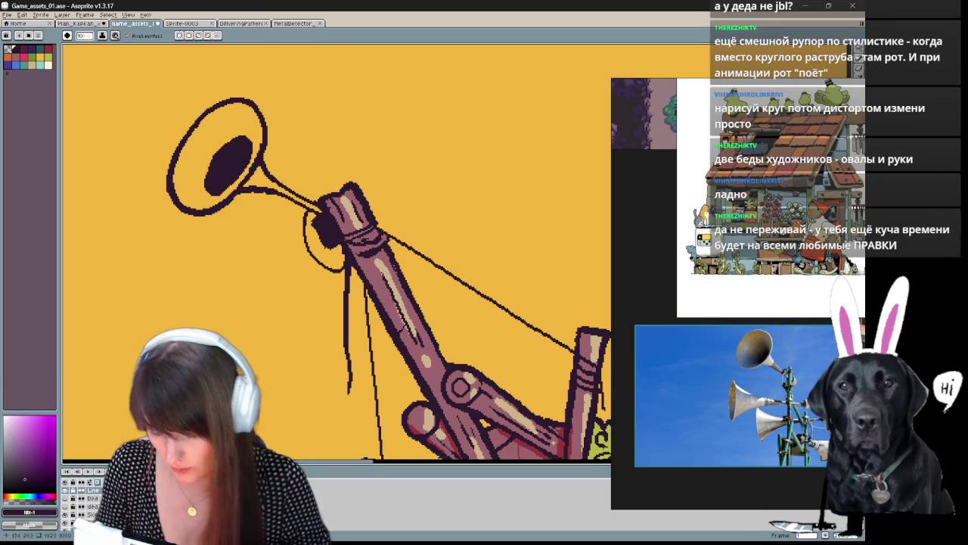
Step: Sketch a second horn below the first, with curved strokes toward the pole and a V-shaped bell
{"action": "scroll", "coordinate": [303, 324], "scroll_direction": "down", "scroll_amount": 1}
{"action": "scroll", "coordinate": [277, 335], "scroll_direction": "up", "scroll_amount": 1}
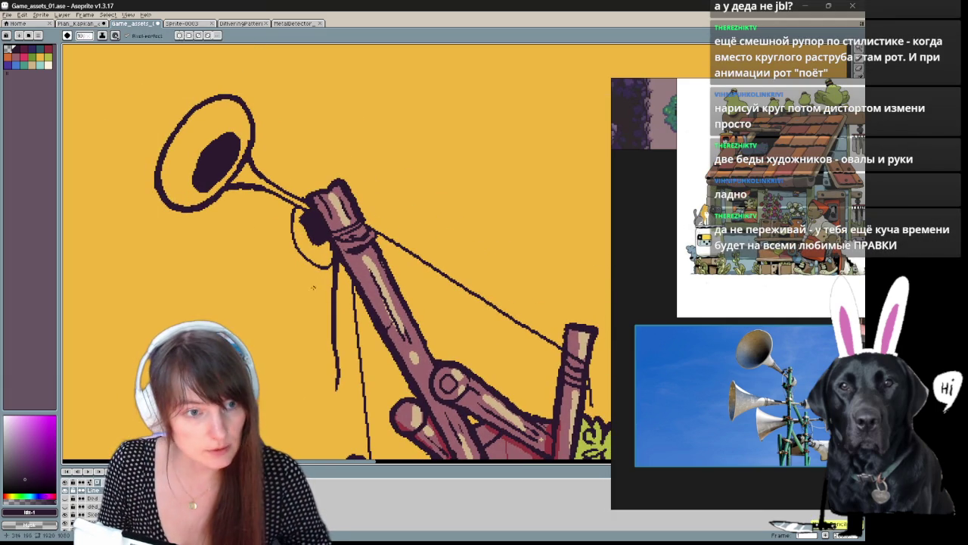
{"action": "left_click_drag", "start_coordinate": [311, 300], "coordinate": [351, 255]}
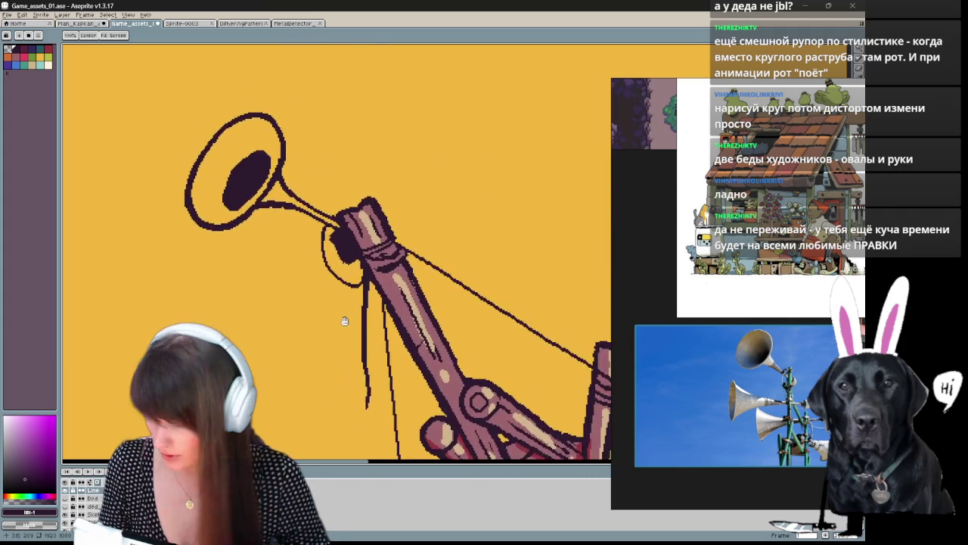
{"action": "key", "text": "b"}
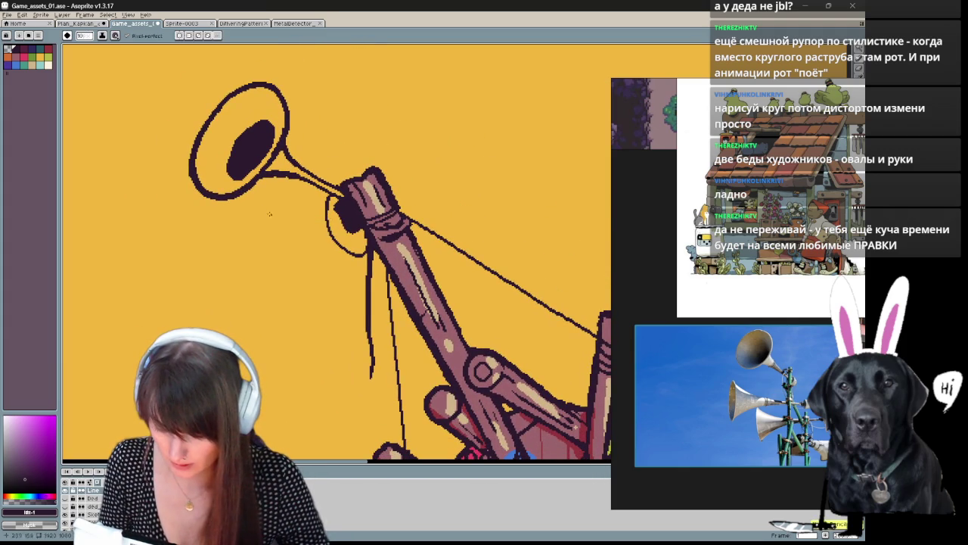
{"action": "left_click_drag", "start_coordinate": [268, 237], "coordinate": [358, 226]}
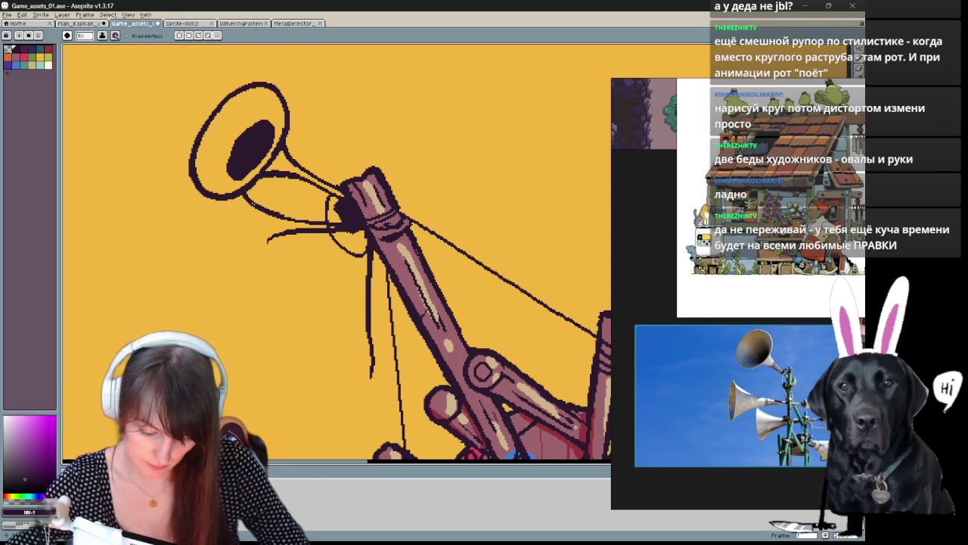
{"action": "key", "text": "ctrl+z"}
{"action": "left_click_drag", "start_coordinate": [268, 242], "coordinate": [240, 270]}
{"action": "left_click_drag", "start_coordinate": [296, 227], "coordinate": [242, 268]}
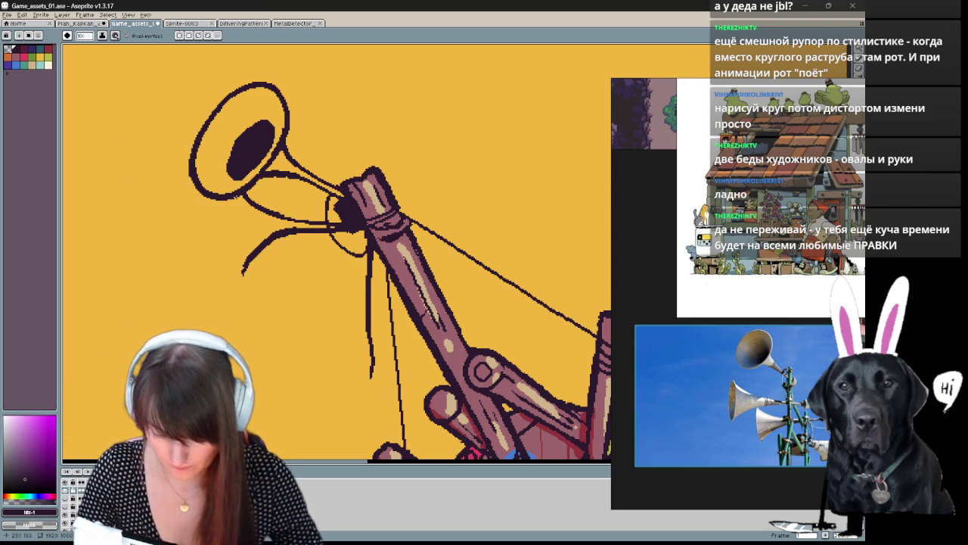
{"action": "mouse_move", "coordinate": [241, 193]}
{"action": "left_mouse_down"}
{"action": "mouse_move", "coordinate": [235, 291]}
{"action": "mouse_move", "coordinate": [227, 198]}
{"action": "left_mouse_up"}
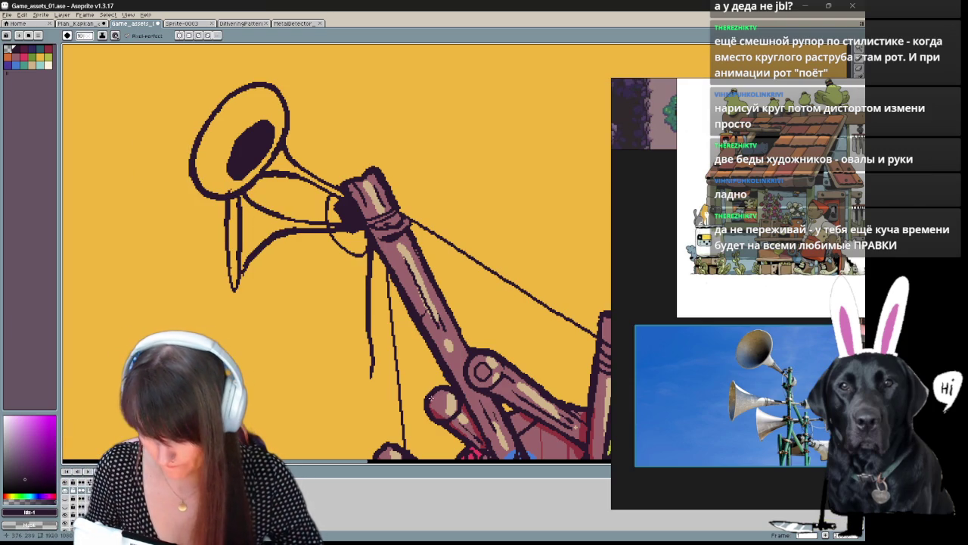
{"action": "left_click_drag", "start_coordinate": [261, 269], "coordinate": [159, 243]}
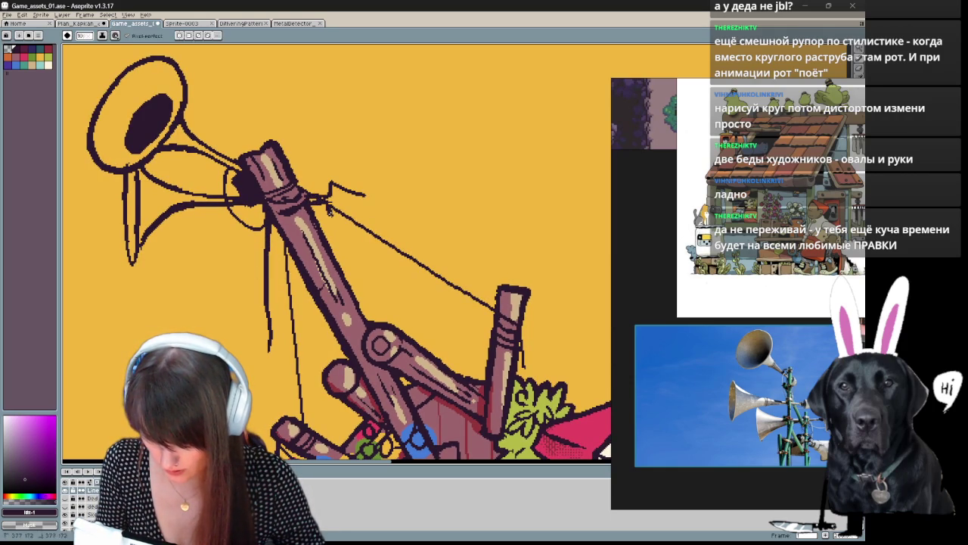
Step: Tidy the lower horn's outline with eraser and pencil, redrawing its left edge
{"action": "key", "text": "e"}
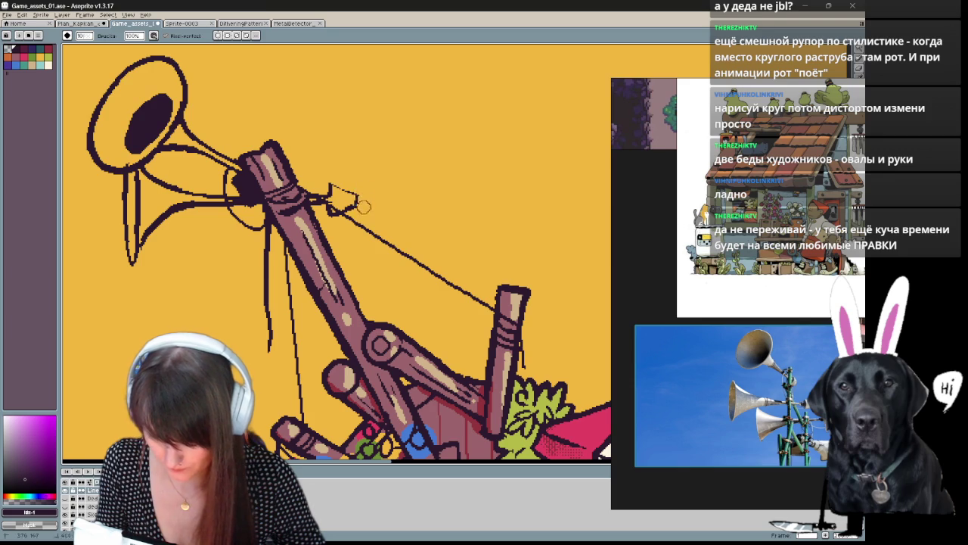
{"action": "key", "text": "b"}
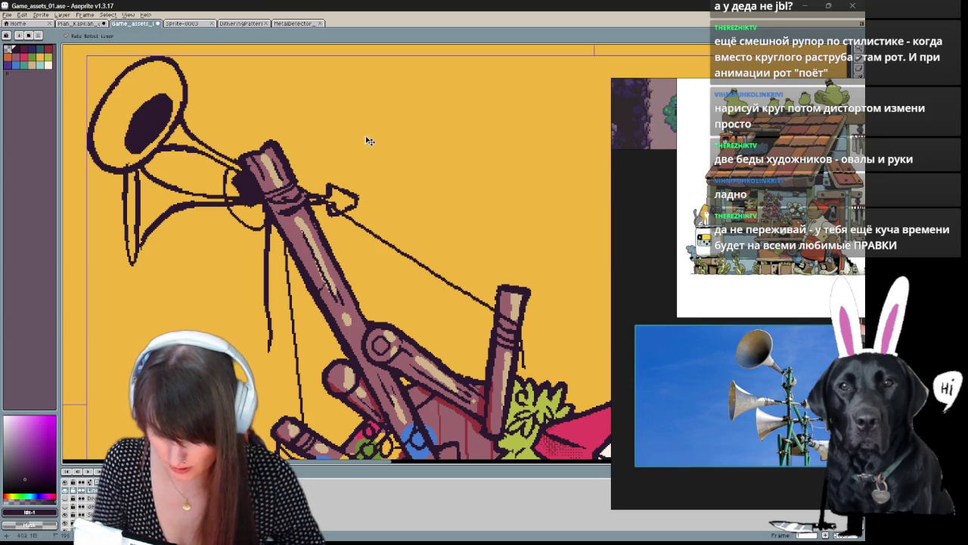
{"action": "key", "text": "e"}
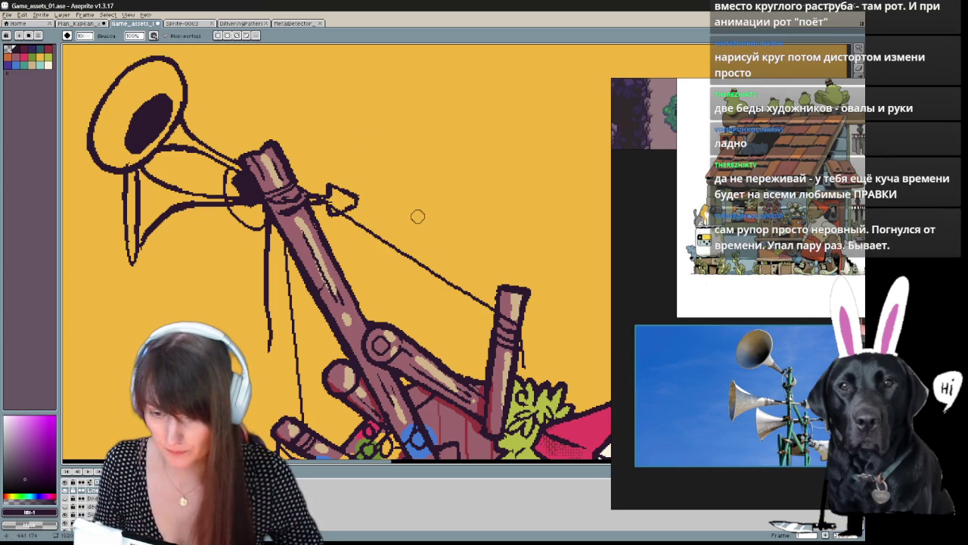
{"action": "mouse_move", "coordinate": [413, 261]}
{"action": "left_mouse_down"}
{"action": "mouse_move", "coordinate": [362, 185]}
{"action": "mouse_move", "coordinate": [342, 203]}
{"action": "left_mouse_up"}
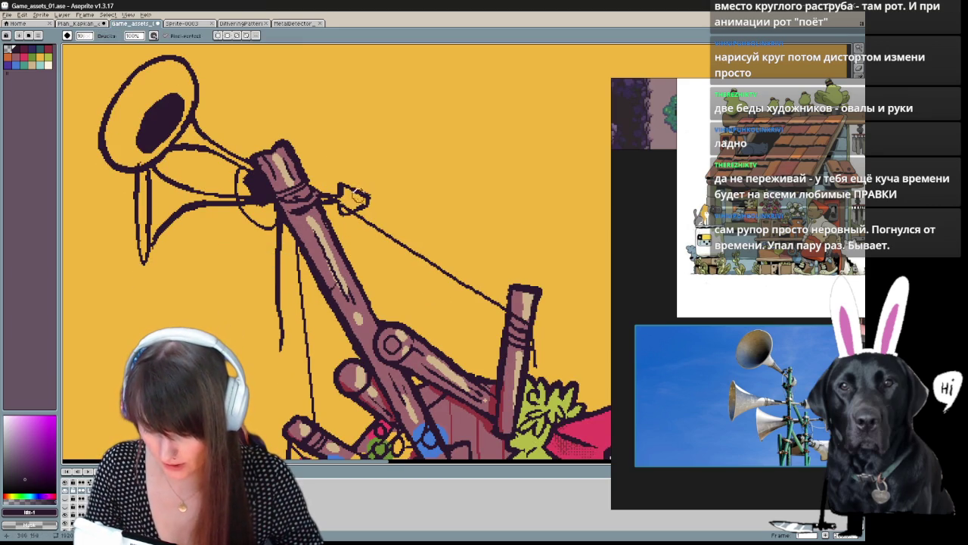
{"action": "left_click_drag", "start_coordinate": [344, 311], "coordinate": [336, 327]}
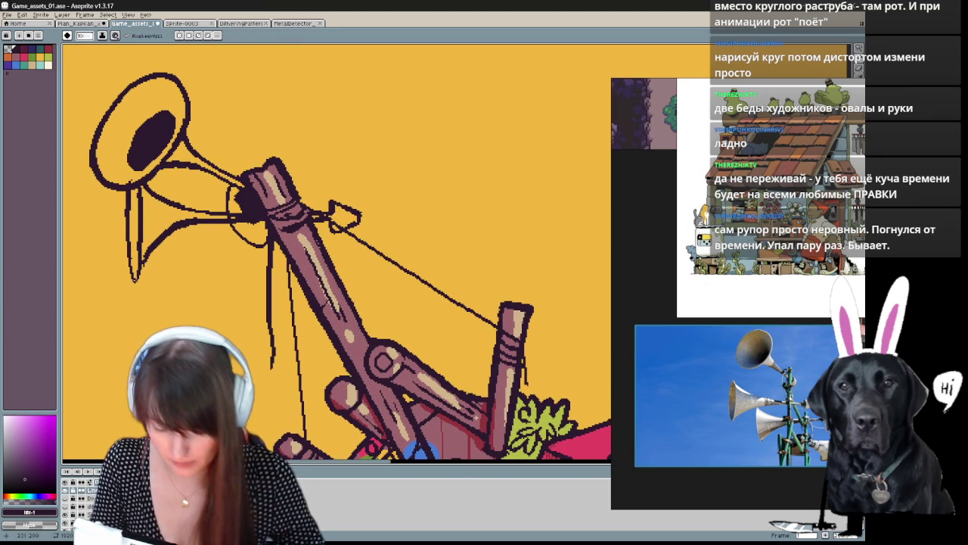
{"action": "left_click_drag", "start_coordinate": [127, 199], "coordinate": [130, 256]}
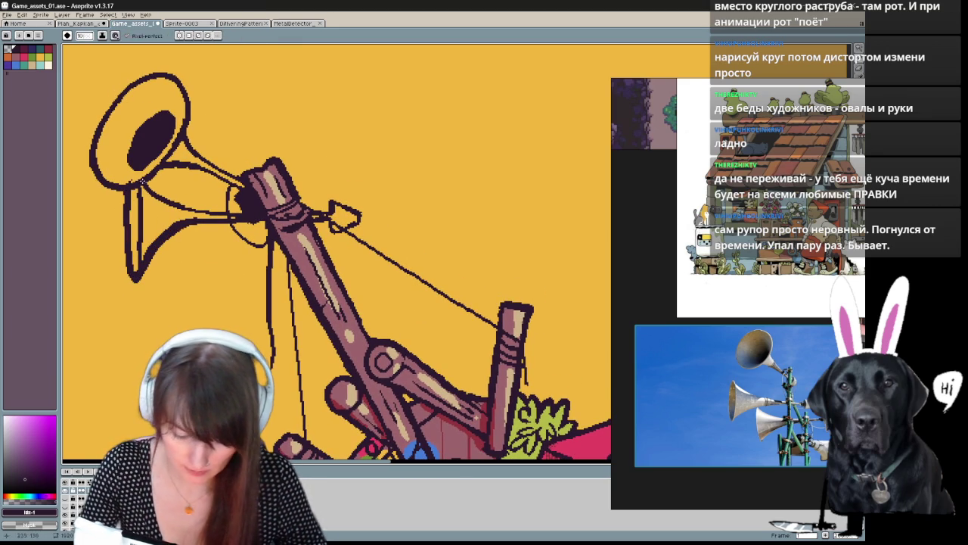
{"action": "key", "text": "b"}
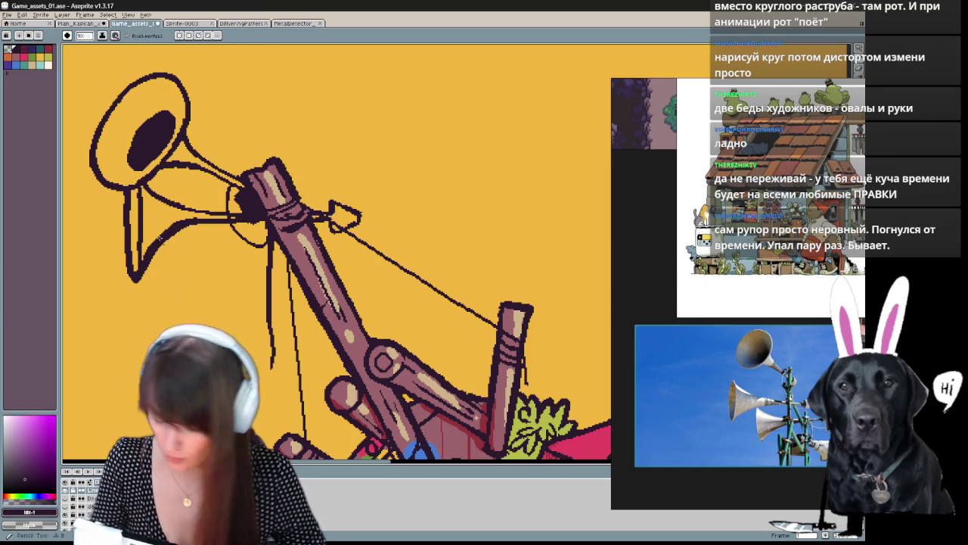
{"action": "left_click_drag", "start_coordinate": [349, 203], "coordinate": [366, 241]}
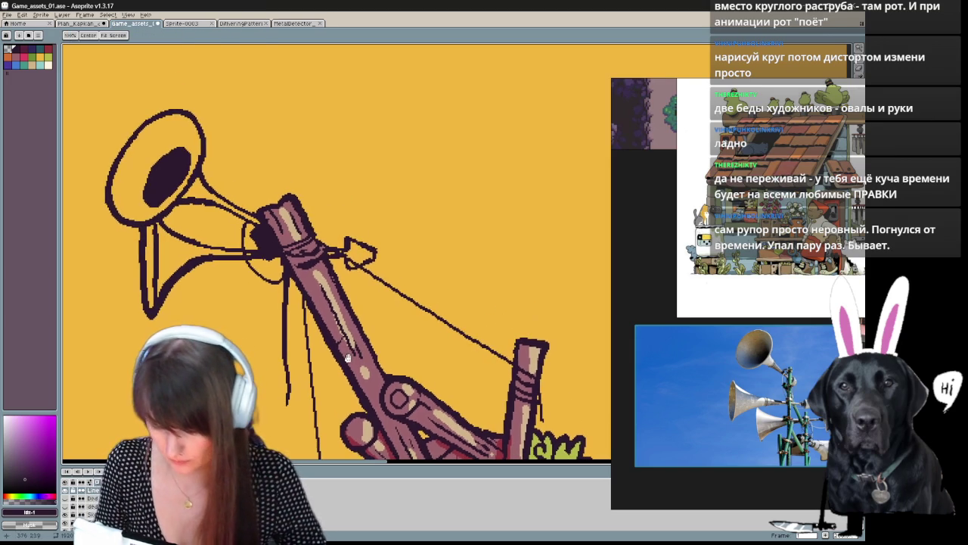
{"action": "key", "text": "b"}
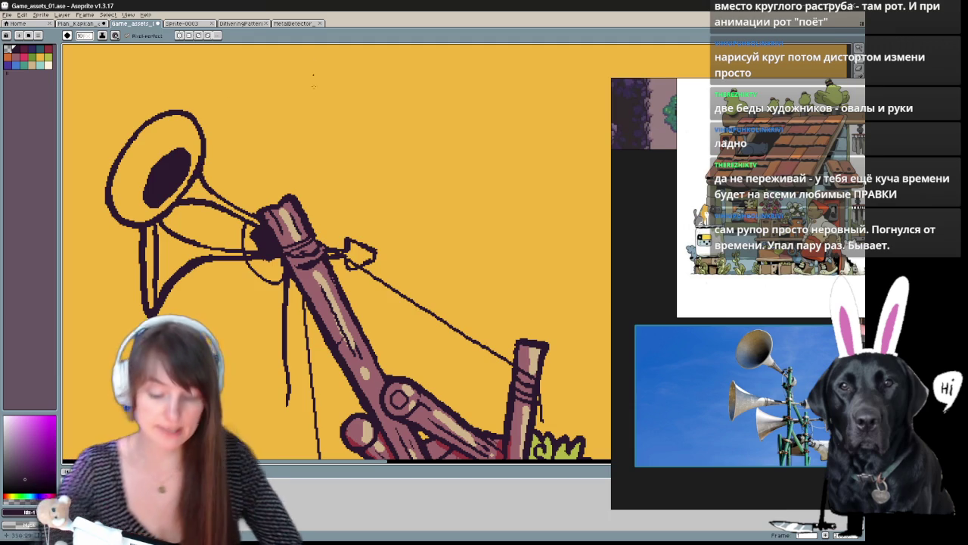
{"action": "mouse_move", "coordinate": [333, 254]}
{"action": "left_mouse_down"}
{"action": "mouse_move", "coordinate": [350, 231]}
{"action": "mouse_move", "coordinate": [298, 259]}
{"action": "mouse_move", "coordinate": [295, 315]}
{"action": "mouse_move", "coordinate": [301, 261]}
{"action": "left_mouse_up"}
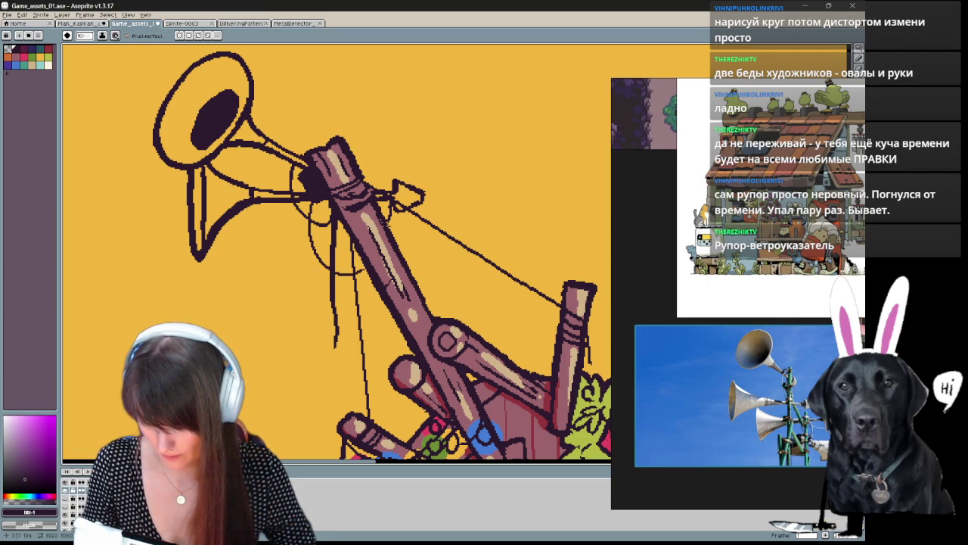
{"action": "scroll", "coordinate": [360, 248], "scroll_direction": "down", "scroll_amount": 2}
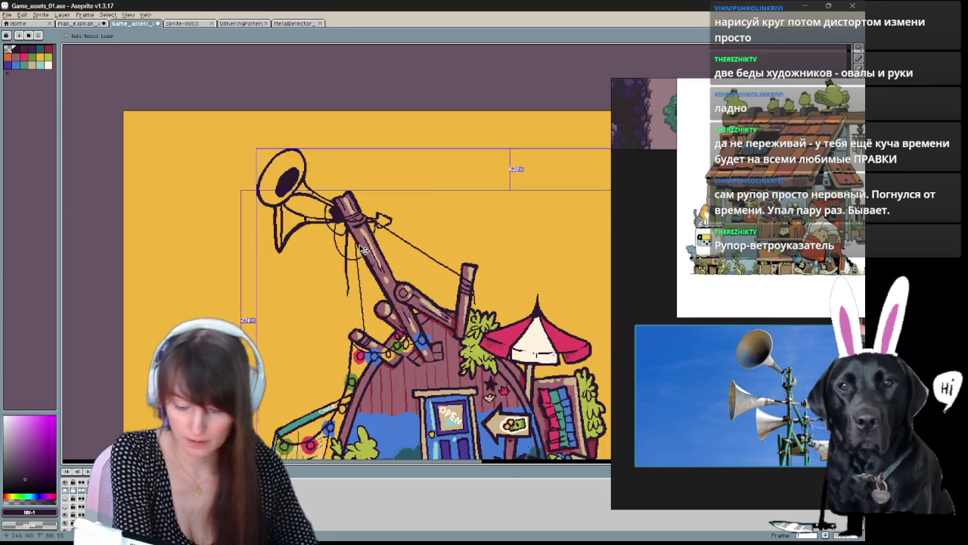
Step: Zoom in on the shop house and bucket-fill the horn bells with light cream
{"action": "scroll", "coordinate": [360, 248], "scroll_direction": "down", "scroll_amount": 2}
{"action": "key", "text": "z"}
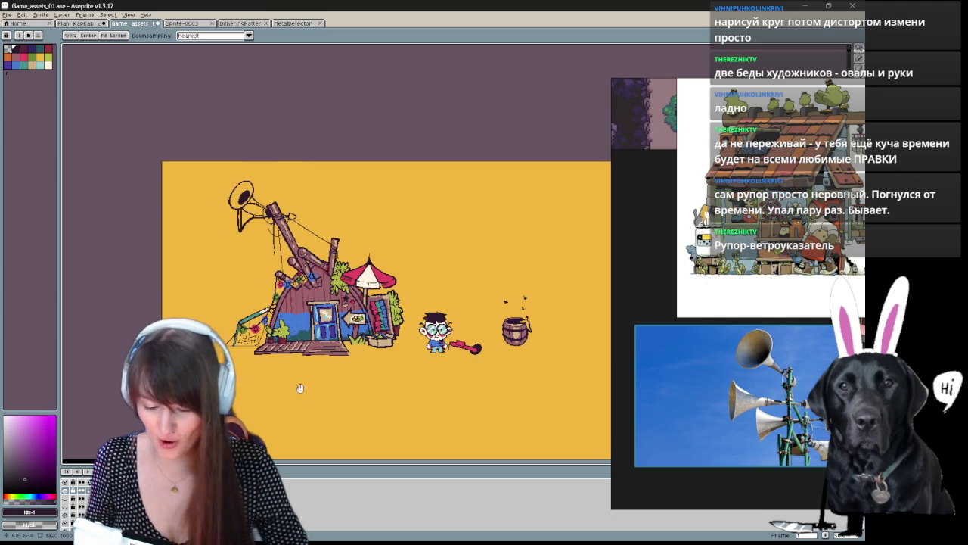
{"action": "key", "text": "v"}
{"action": "scroll", "coordinate": [234, 329], "scroll_direction": "up", "scroll_amount": 1}
{"action": "scroll", "coordinate": [148, 320], "scroll_direction": "up", "scroll_amount": 3}
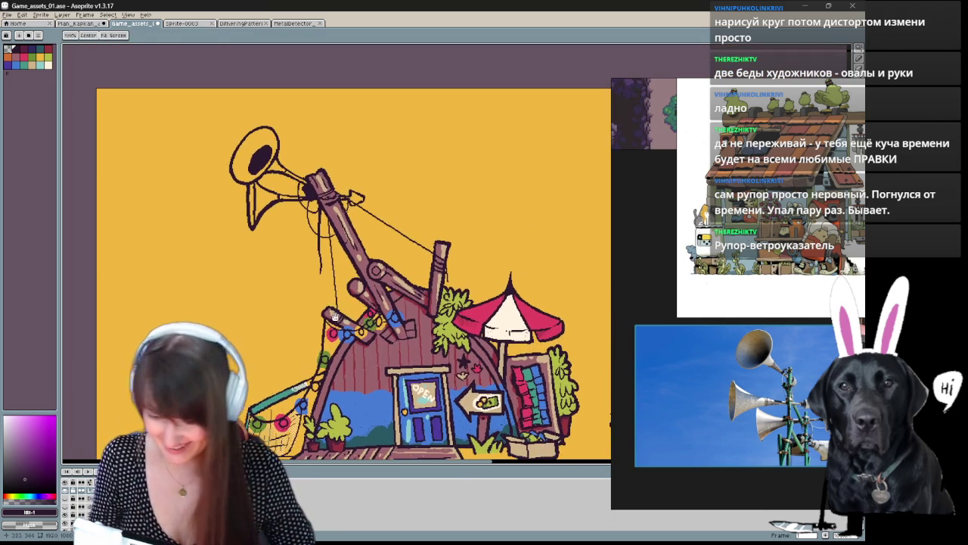
{"action": "key", "text": "b"}
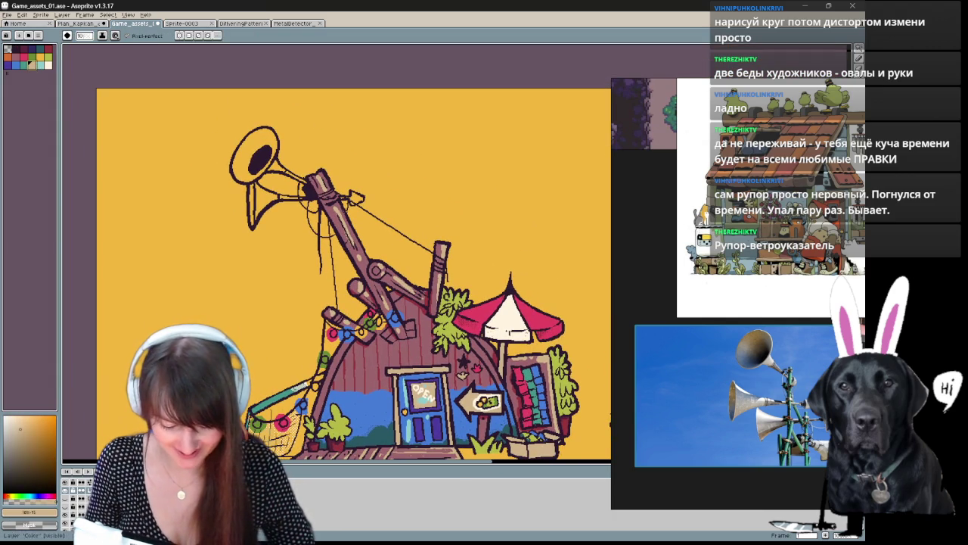
{"action": "left_click", "coordinate": [240, 163]}
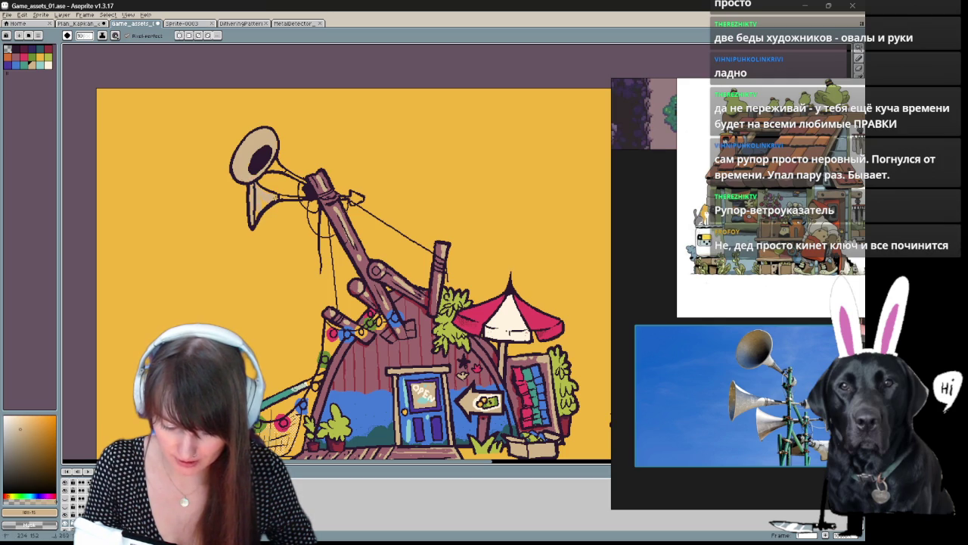
{"action": "scroll", "coordinate": [245, 167], "scroll_direction": "up", "scroll_amount": 3}
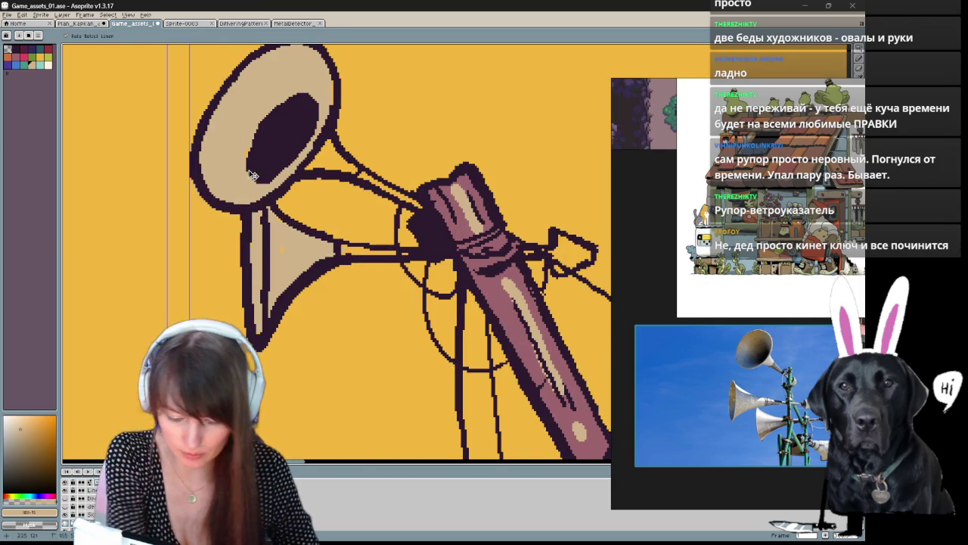
{"action": "key", "text": "e"}
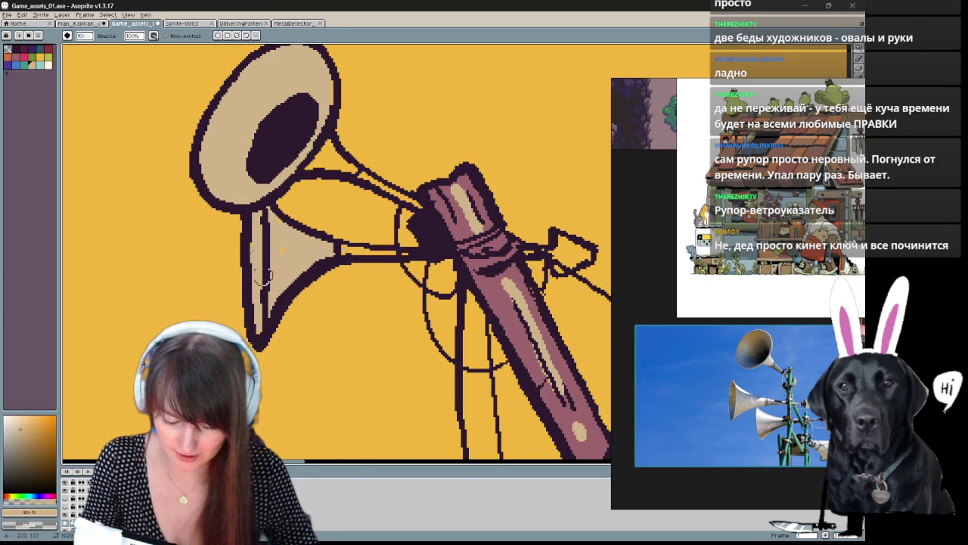
{"action": "key", "text": "b"}
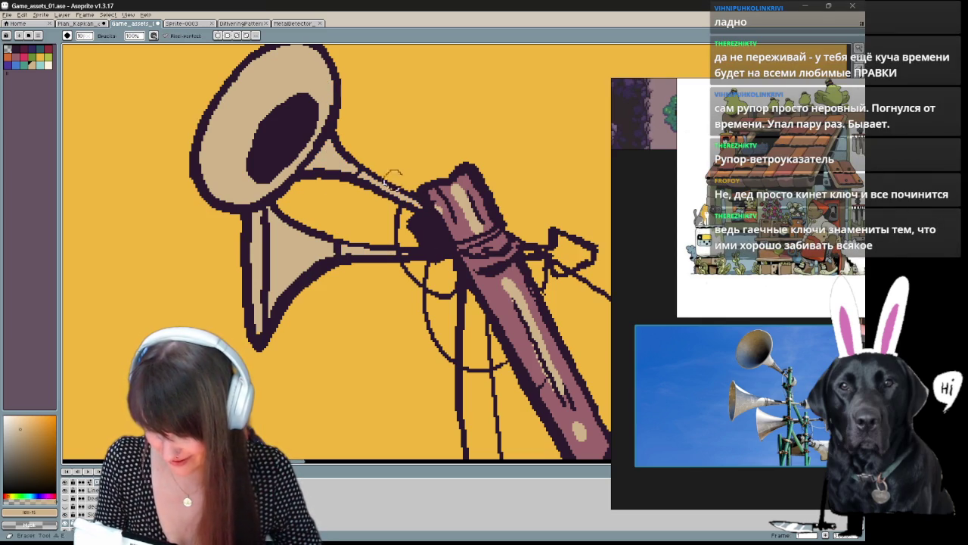
{"action": "left_click", "coordinate": [436, 202], "text": "alt"}
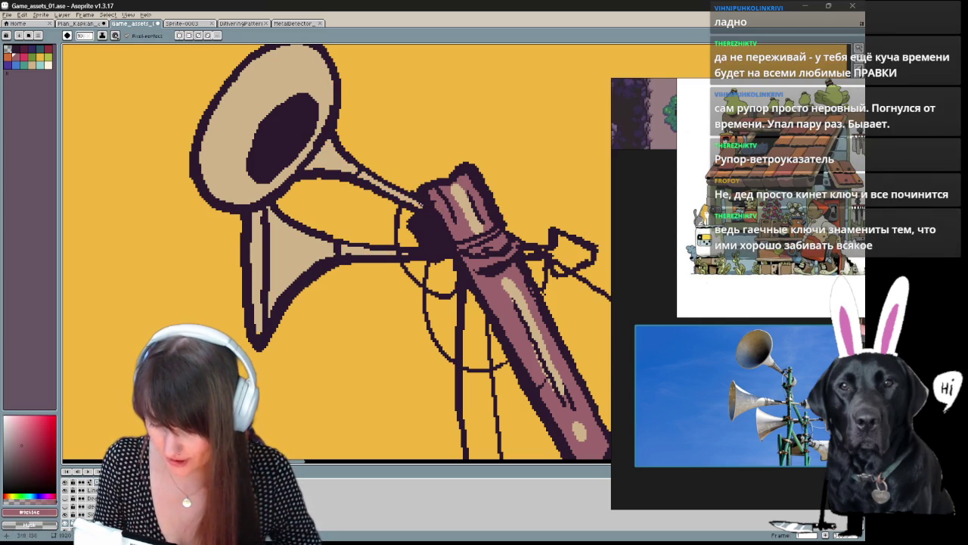
Step: Add cream highlights to the lower horn bell
{"action": "left_click", "coordinate": [536, 247], "text": "alt"}
{"action": "left_click_drag", "start_coordinate": [536, 248], "coordinate": [362, 266]}
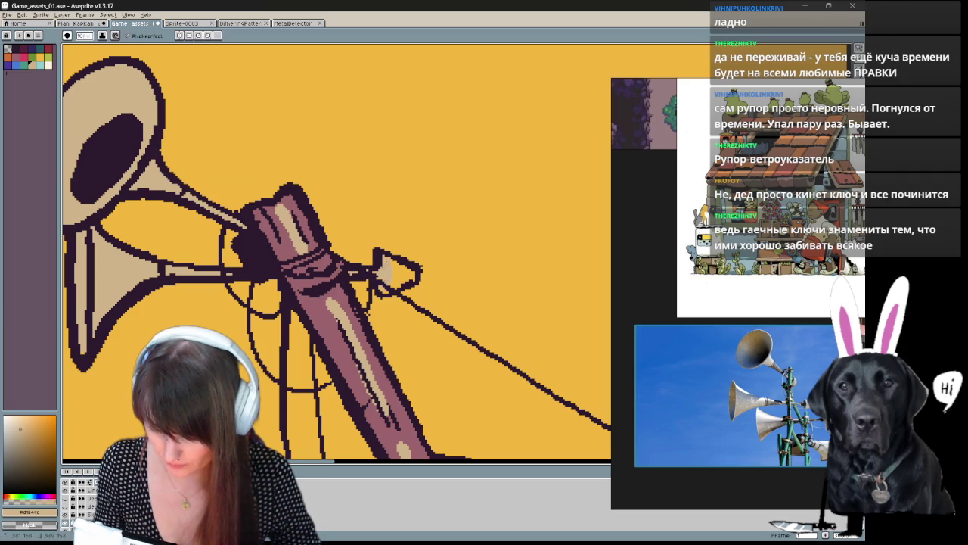
{"action": "left_click_drag", "start_coordinate": [362, 266], "coordinate": [410, 268]}
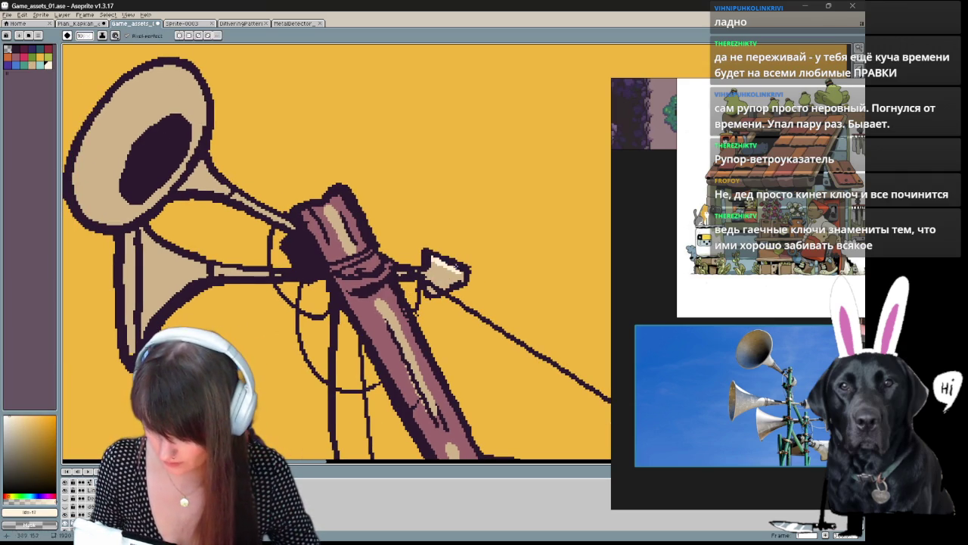
{"action": "left_click_drag", "start_coordinate": [142, 334], "coordinate": [184, 284]}
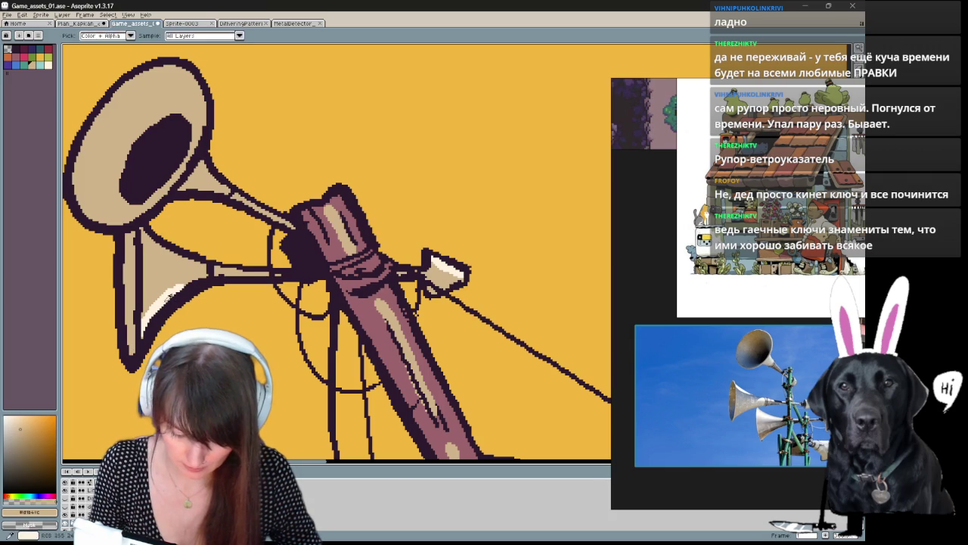
Step: Draw cream highlight strokes along the upper bell's inner right edge
{"action": "left_click", "coordinate": [163, 299], "text": "alt"}
{"action": "left_click_drag", "start_coordinate": [201, 138], "coordinate": [180, 172]}
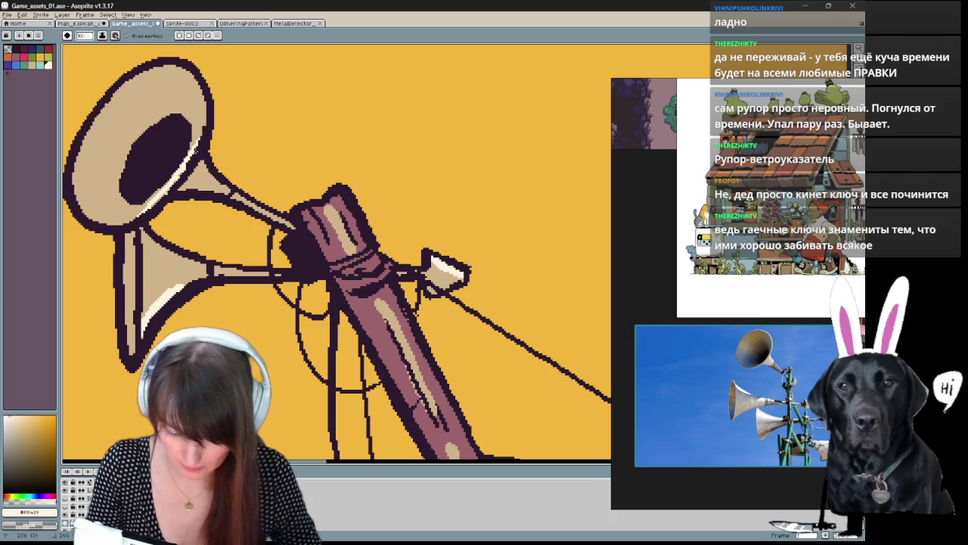
{"action": "left_click_drag", "start_coordinate": [204, 103], "coordinate": [199, 132]}
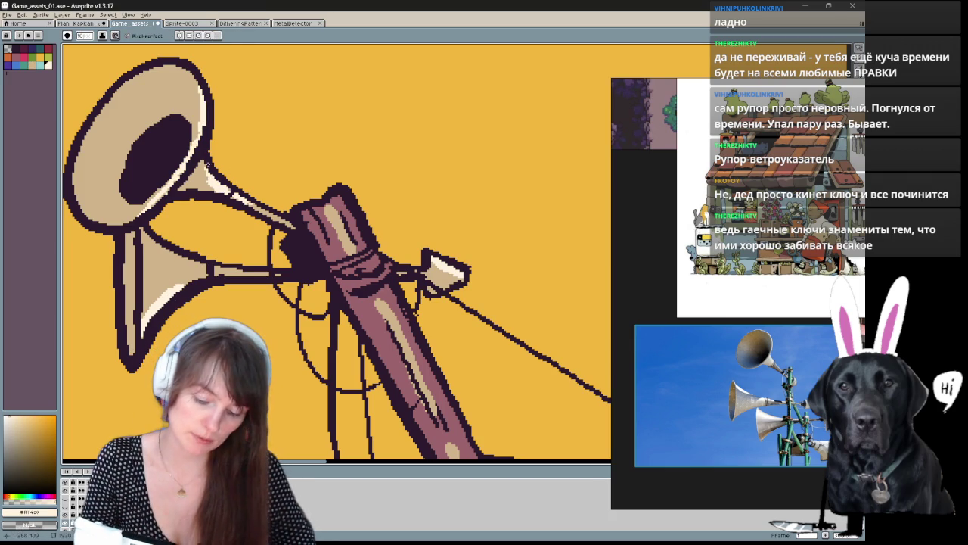
{"action": "left_click", "coordinate": [211, 182], "text": "alt"}
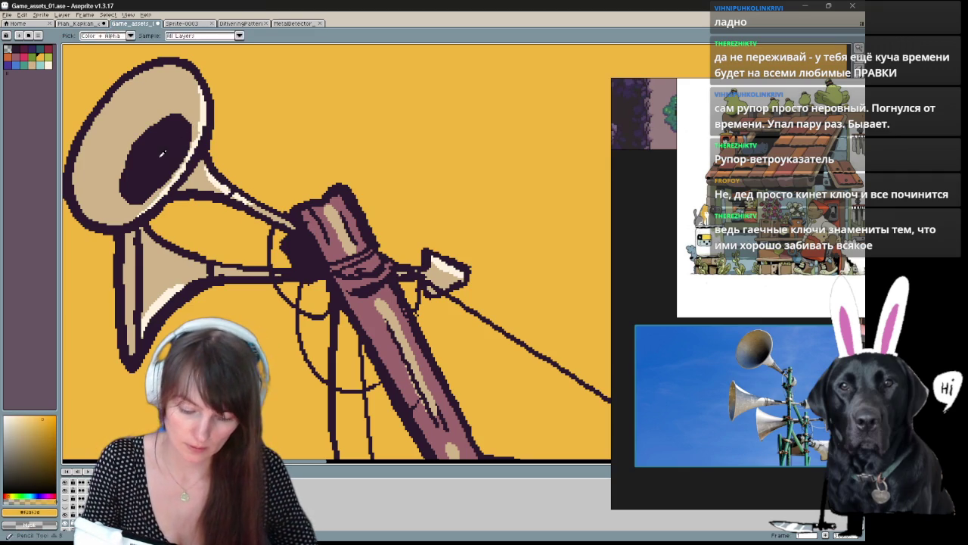
{"action": "left_click", "coordinate": [158, 167], "text": "alt"}
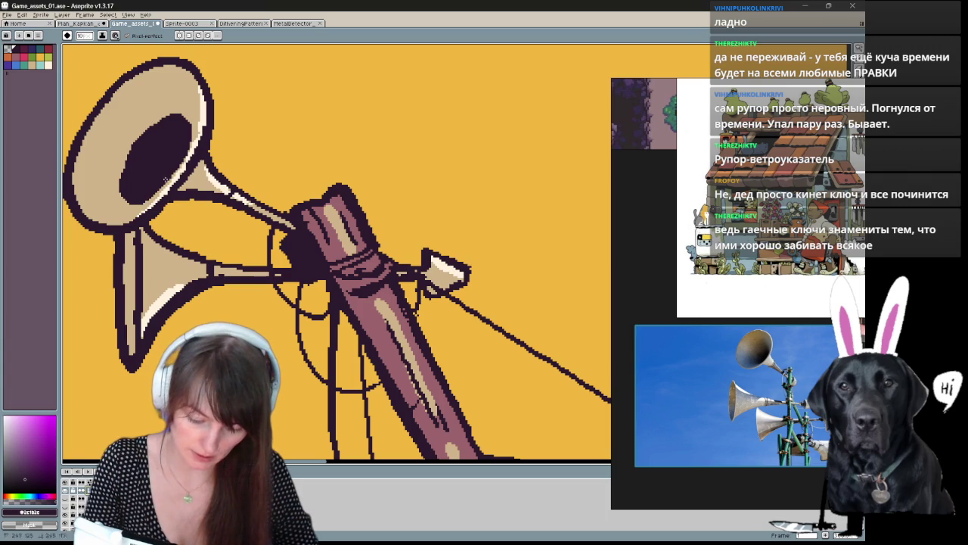
{"action": "left_click_drag", "start_coordinate": [152, 151], "coordinate": [213, 193]}
Step: Shade the bell's inner left edge and a small stem patch with dark dither
{"action": "left_click", "coordinate": [68, 35]}
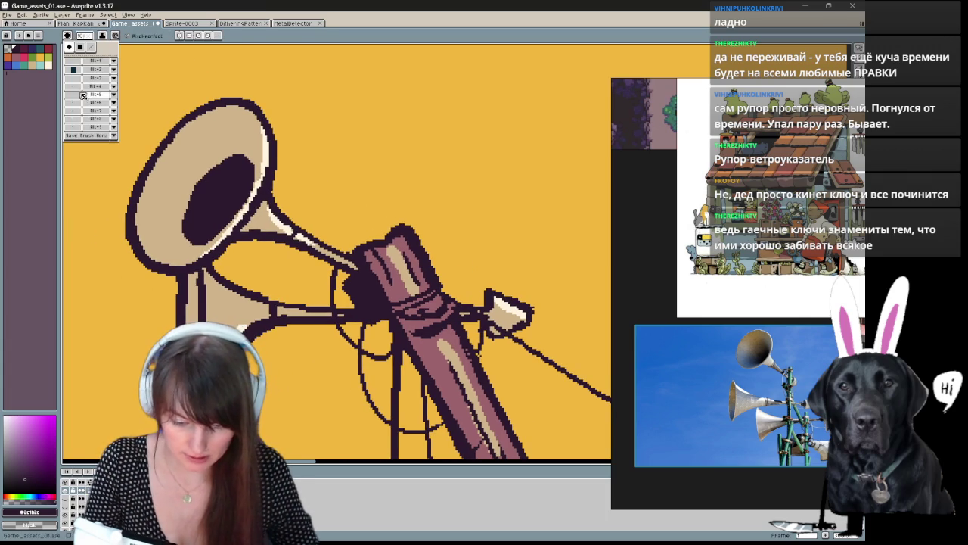
{"action": "mouse_move", "coordinate": [188, 247]}
{"action": "left_mouse_down"}
{"action": "mouse_move", "coordinate": [187, 189]}
{"action": "mouse_move", "coordinate": [238, 161]}
{"action": "left_mouse_up"}
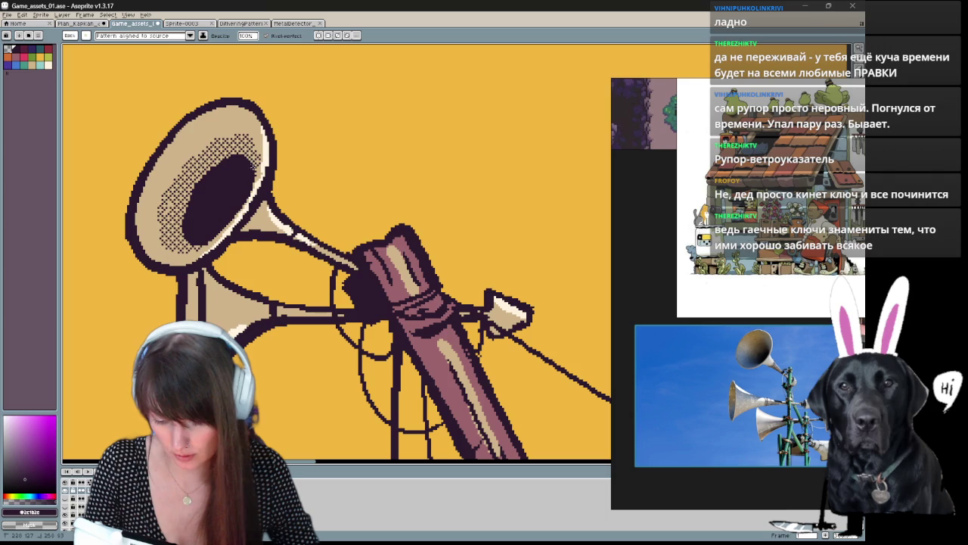
{"action": "left_click_drag", "start_coordinate": [194, 286], "coordinate": [199, 298]}
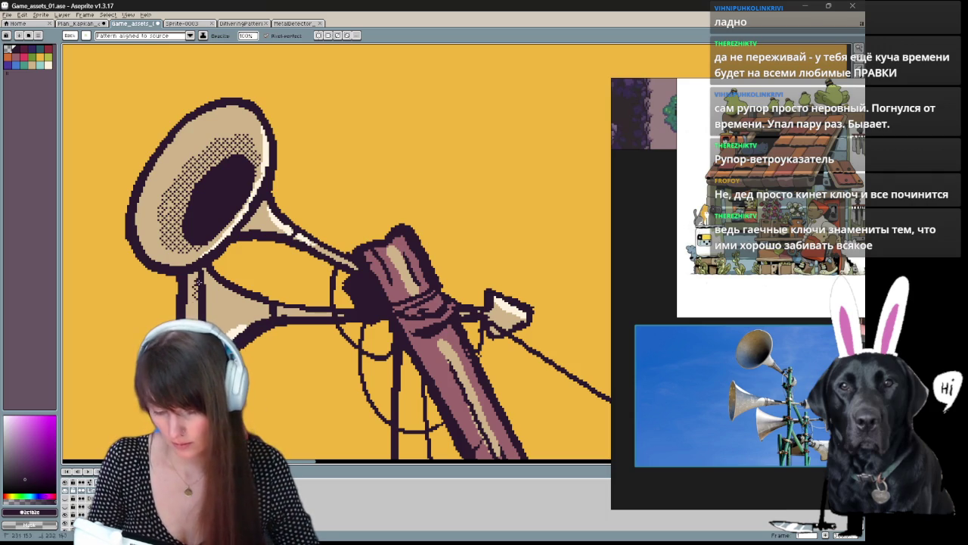
{"action": "scroll", "coordinate": [316, 425], "scroll_direction": "up", "scroll_amount": 2}
{"action": "scroll", "coordinate": [316, 425], "scroll_direction": "down", "scroll_amount": 2}
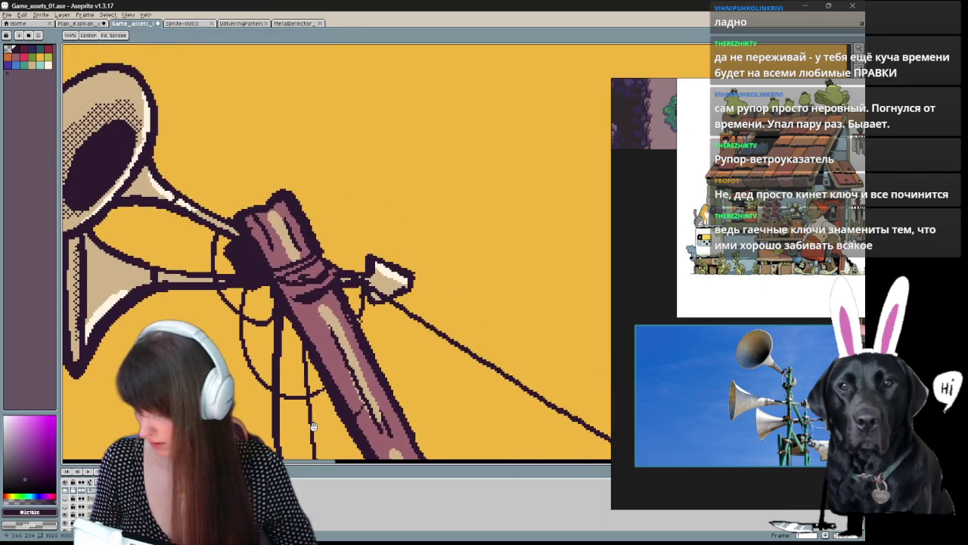
{"action": "scroll", "coordinate": [316, 425], "scroll_direction": "down", "scroll_amount": 1}
Step: Pan and zoom out to view the whole shop from roof to door
{"action": "key", "text": "v"}
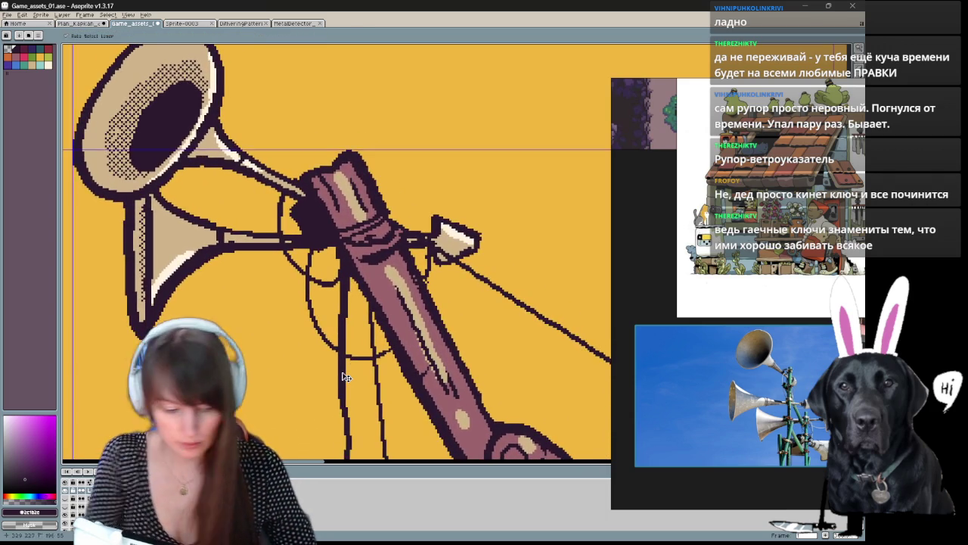
{"action": "key", "text": "b"}
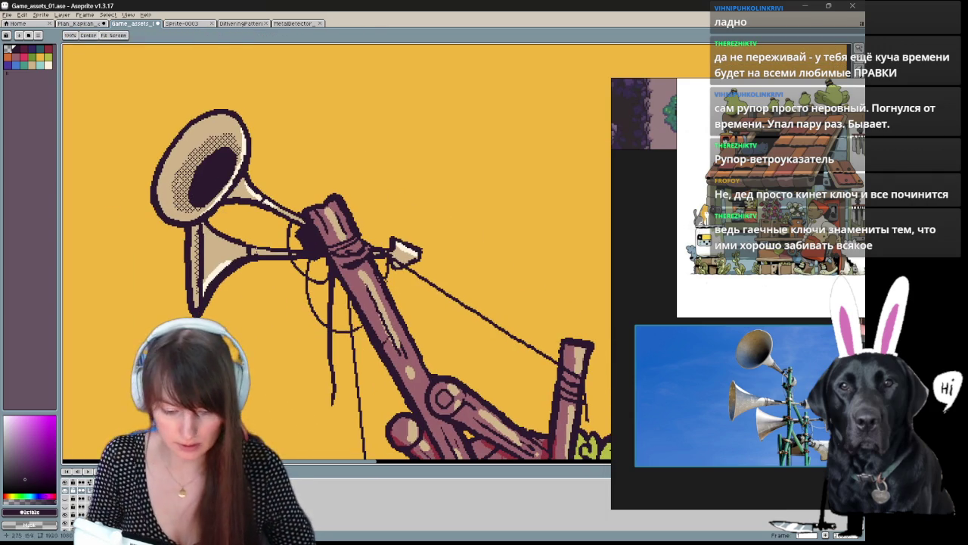
{"action": "left_click", "coordinate": [33, 67]}
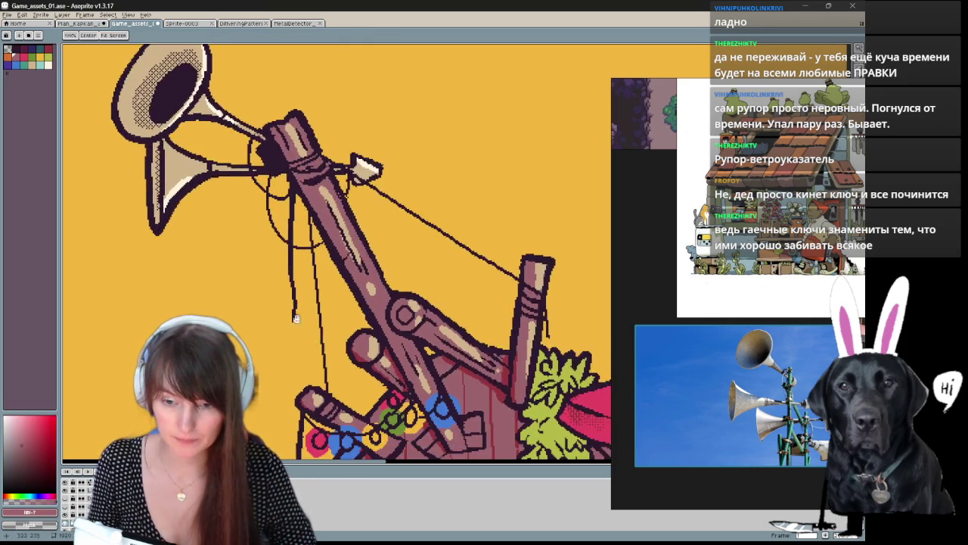
{"action": "left_click_drag", "start_coordinate": [344, 310], "coordinate": [302, 338]}
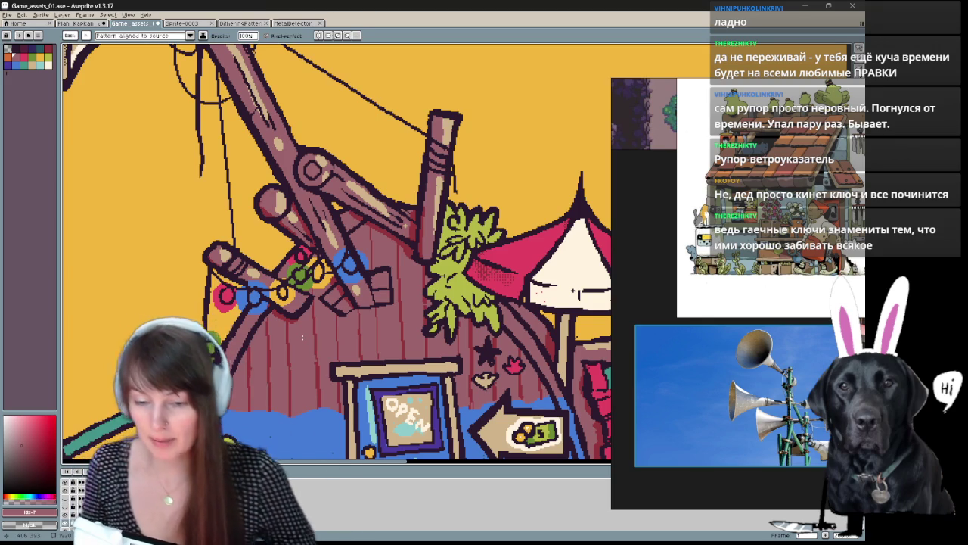
{"action": "mouse_move", "coordinate": [453, 451]}
{"action": "left_mouse_down"}
{"action": "mouse_move", "coordinate": [444, 376]}
{"action": "mouse_move", "coordinate": [451, 365]}
{"action": "left_mouse_up"}
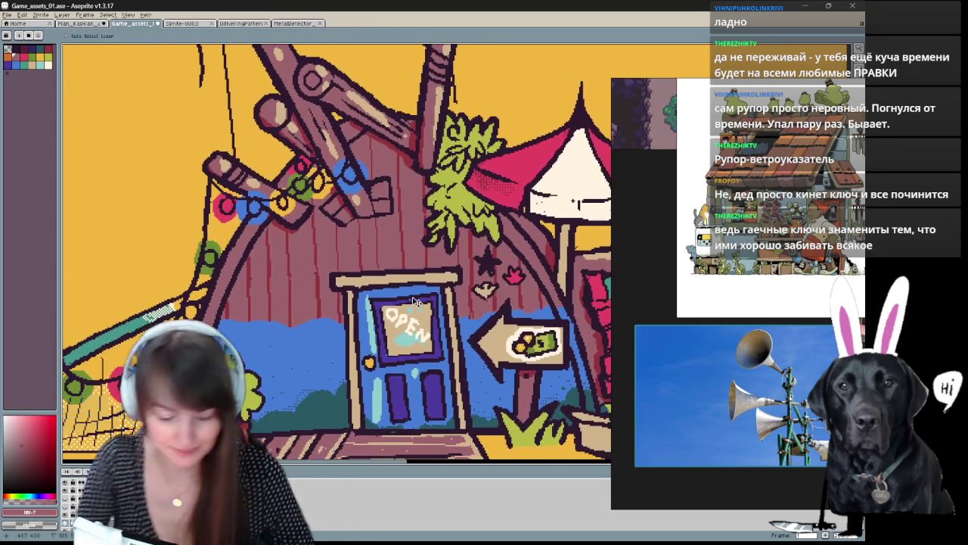
{"action": "scroll", "coordinate": [452, 365], "scroll_direction": "down", "scroll_amount": 2}
{"action": "mouse_move", "coordinate": [449, 324]}
{"action": "left_mouse_down"}
{"action": "mouse_move", "coordinate": [449, 280]}
{"action": "mouse_move", "coordinate": [387, 331]}
{"action": "mouse_move", "coordinate": [368, 265]}
{"action": "left_mouse_up"}
{"action": "key", "text": "b"}
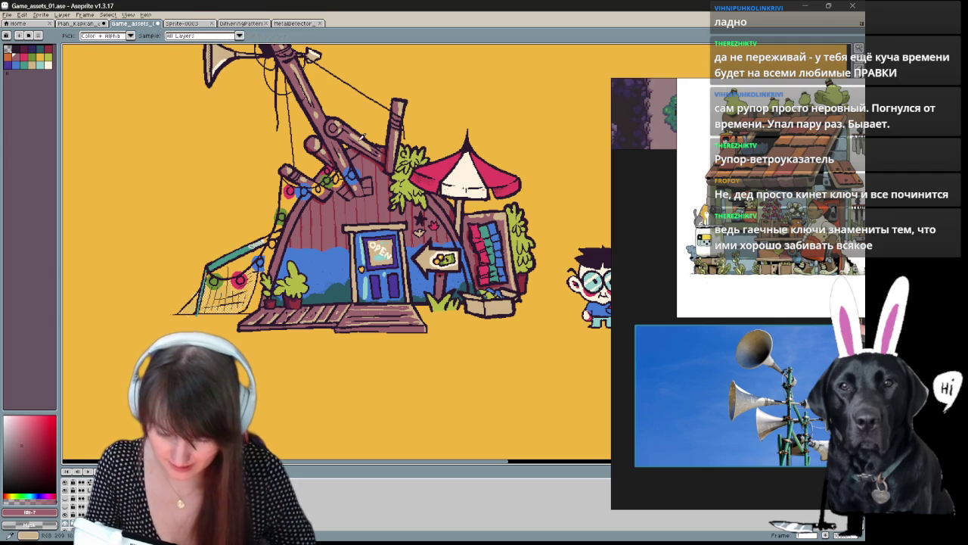
Step: Set the drawing colour to the leaf green swatch in the palette
{"action": "left_click", "coordinate": [234, 340], "text": "alt"}
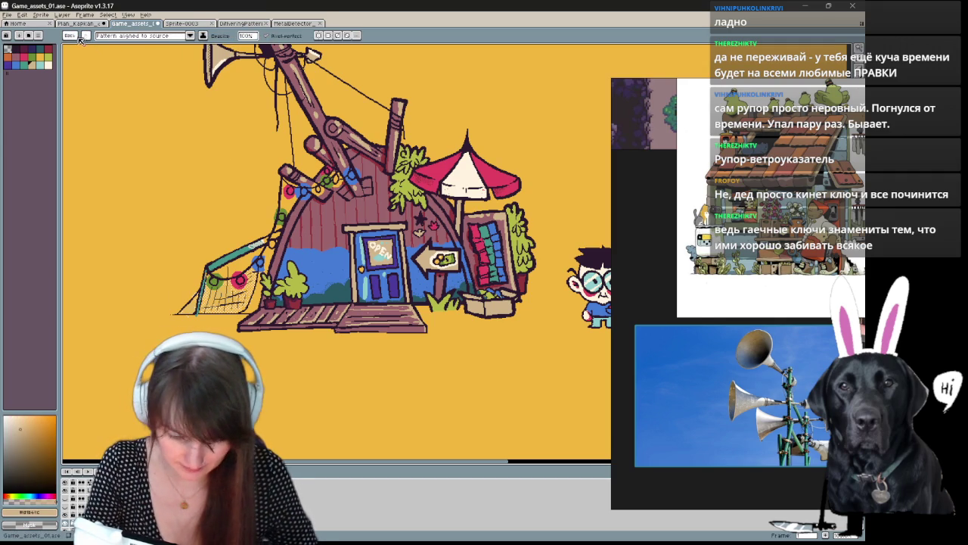
{"action": "left_click", "coordinate": [67, 36]}
{"action": "left_click", "coordinate": [285, 244]}
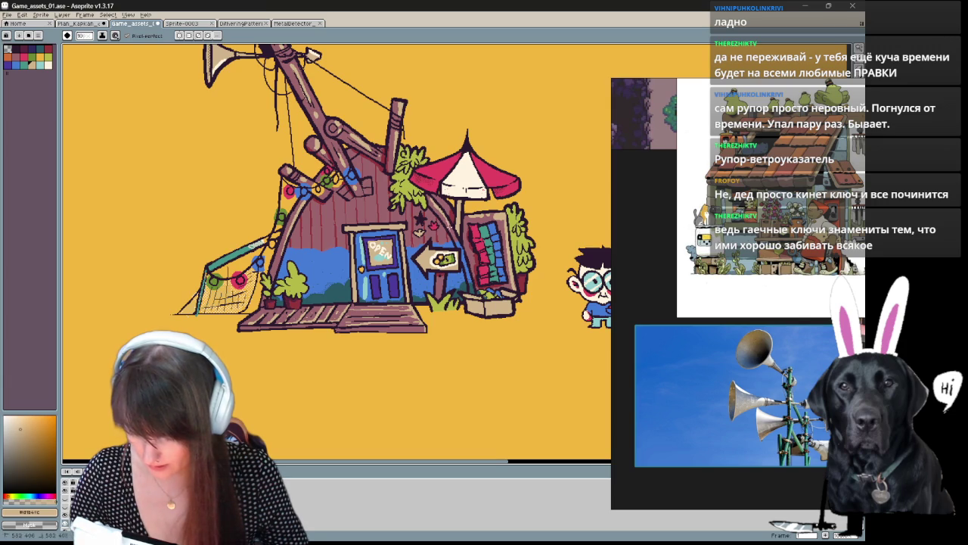
{"action": "left_click", "coordinate": [391, 204], "text": "alt"}
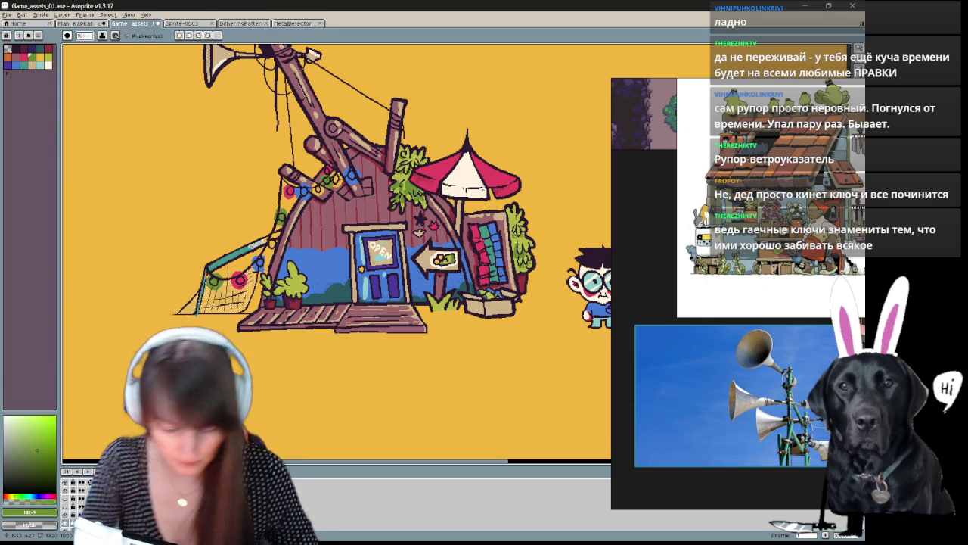
Step: Zoom and pan to a close-up of the shop door, steps, planters and hanging net
{"action": "scroll", "coordinate": [514, 234], "scroll_direction": "up", "scroll_amount": 1}
{"action": "scroll", "coordinate": [412, 144], "scroll_direction": "up", "scroll_amount": 1}
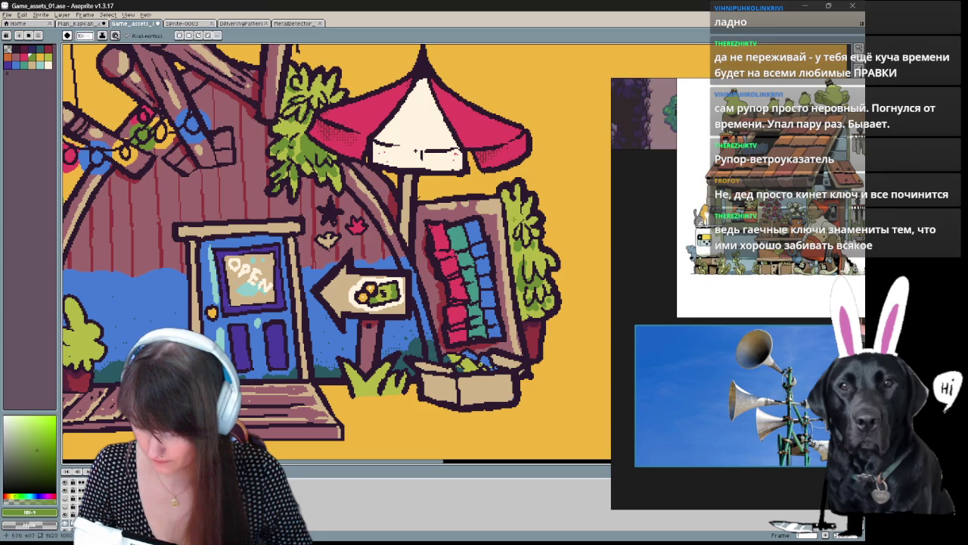
{"action": "scroll", "coordinate": [416, 151], "scroll_direction": "left", "scroll_amount": 5}
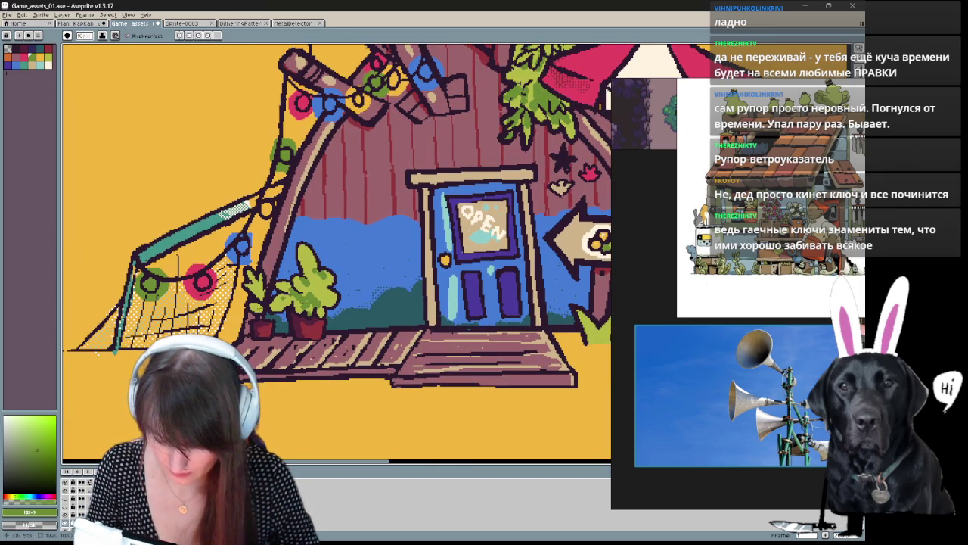
{"action": "scroll", "coordinate": [365, 409], "scroll_direction": "right", "scroll_amount": 5}
{"action": "scroll", "coordinate": [365, 409], "scroll_direction": "up", "scroll_amount": 2}
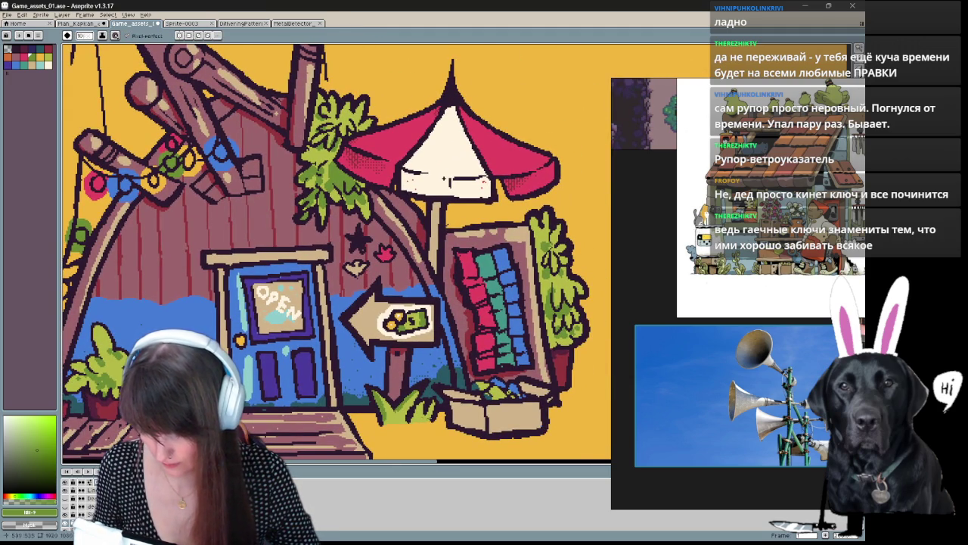
{"action": "mouse_move", "coordinate": [428, 397]}
{"action": "left_mouse_down"}
{"action": "mouse_move", "coordinate": [471, 427]}
{"action": "mouse_move", "coordinate": [490, 331]}
{"action": "mouse_move", "coordinate": [452, 391]}
{"action": "mouse_move", "coordinate": [498, 388]}
{"action": "mouse_move", "coordinate": [557, 360]}
{"action": "left_mouse_up"}
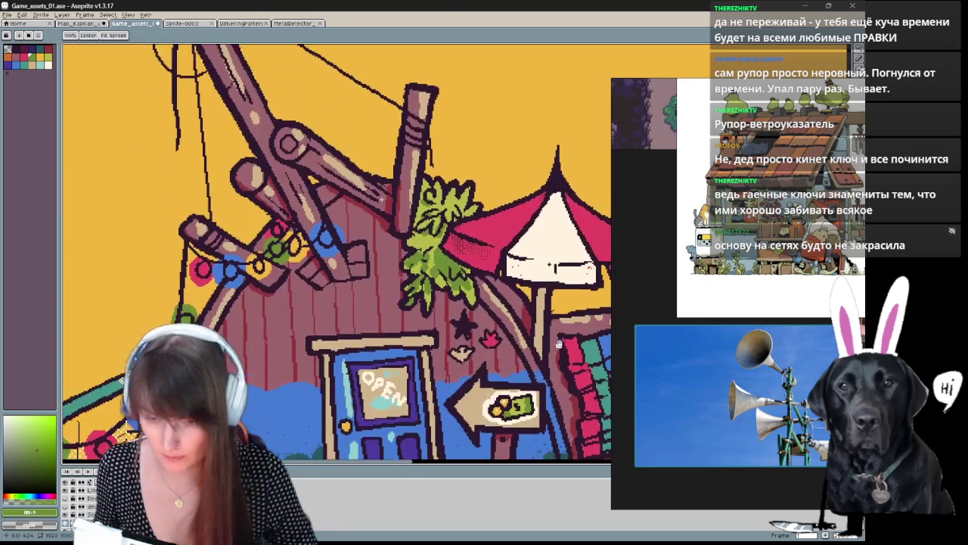
{"action": "left_click_drag", "start_coordinate": [557, 360], "coordinate": [518, 189]}
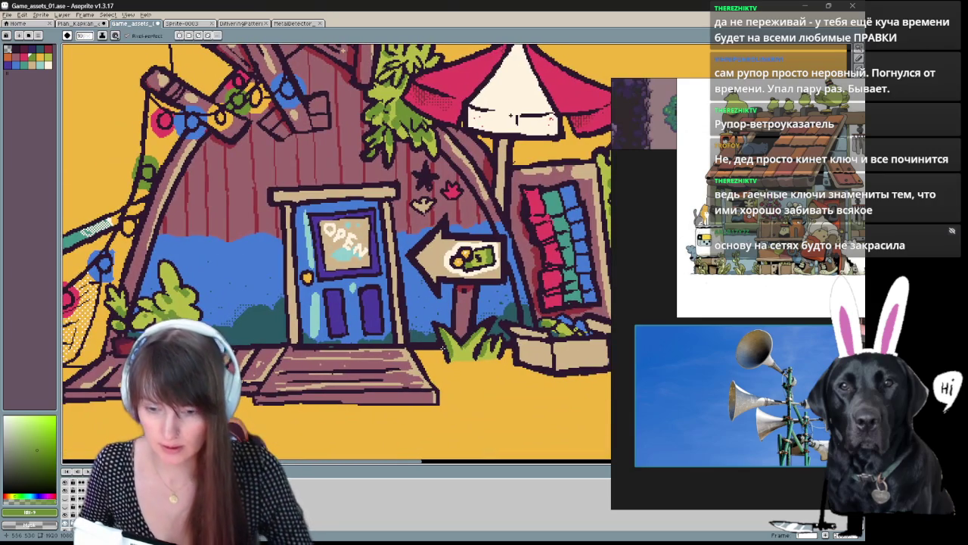
{"action": "mouse_move", "coordinate": [184, 349]}
{"action": "left_mouse_down"}
{"action": "mouse_move", "coordinate": [331, 331]}
{"action": "mouse_move", "coordinate": [365, 308]}
{"action": "left_mouse_up"}
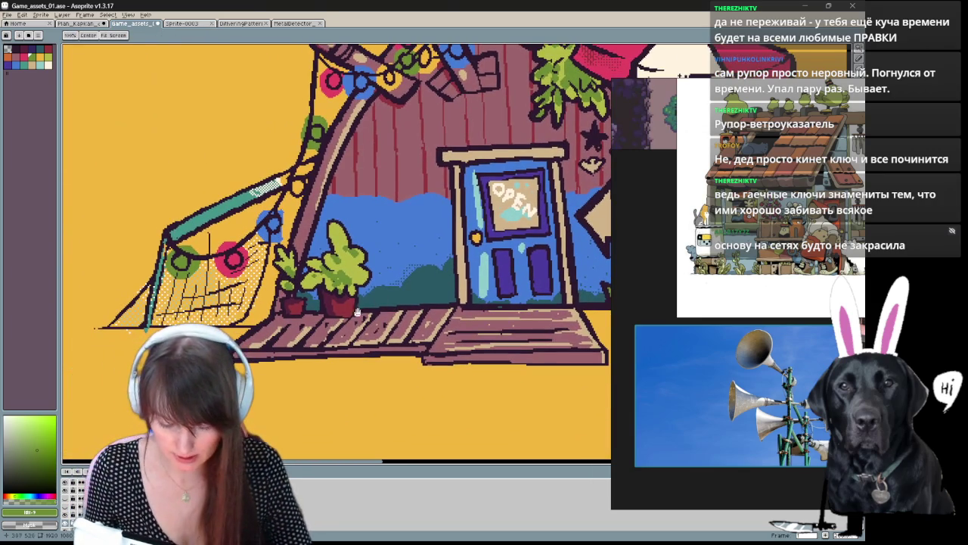
{"action": "key", "text": "space"}
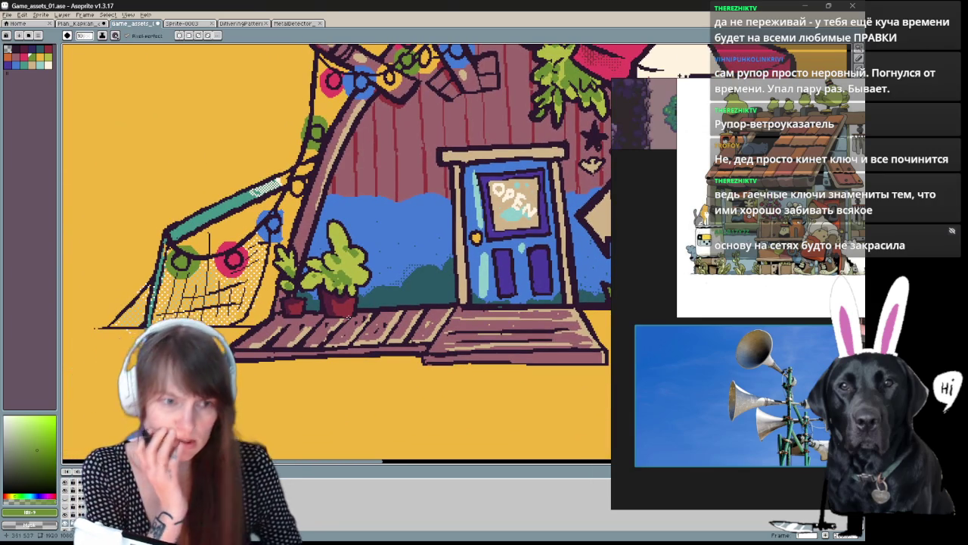
{"action": "key", "text": "space"}
{"action": "left_click_drag", "start_coordinate": [337, 249], "coordinate": [336, 261]}
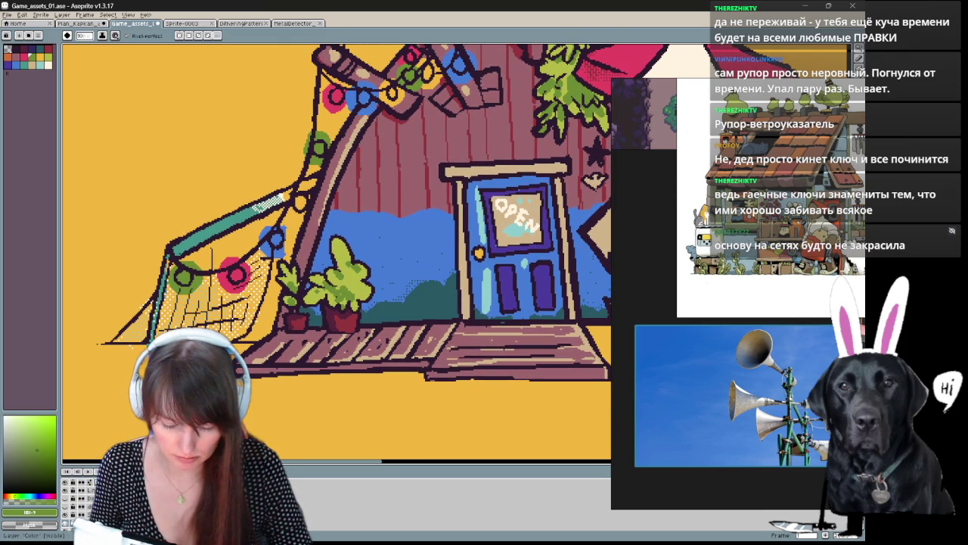
Step: Repaint the teal roof-edge stripe in mauve and add a teal line down the tassel's left edge
{"action": "key", "text": "space"}
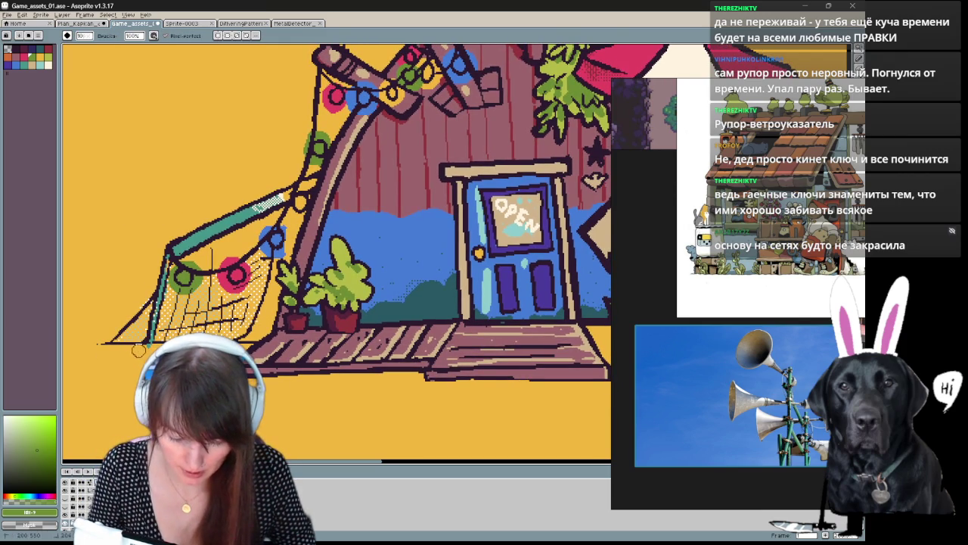
{"action": "left_click", "coordinate": [169, 266], "text": "alt"}
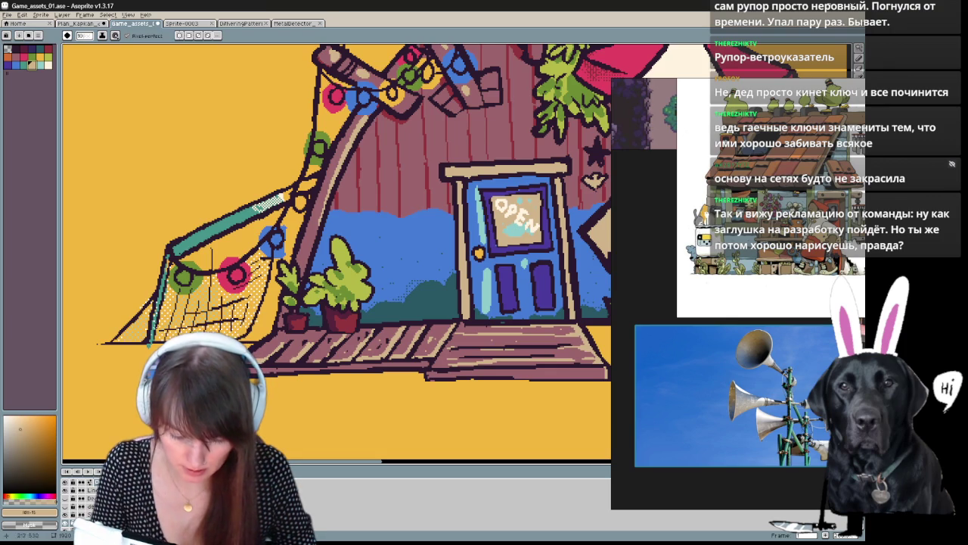
{"action": "left_click", "coordinate": [168, 259], "text": "alt"}
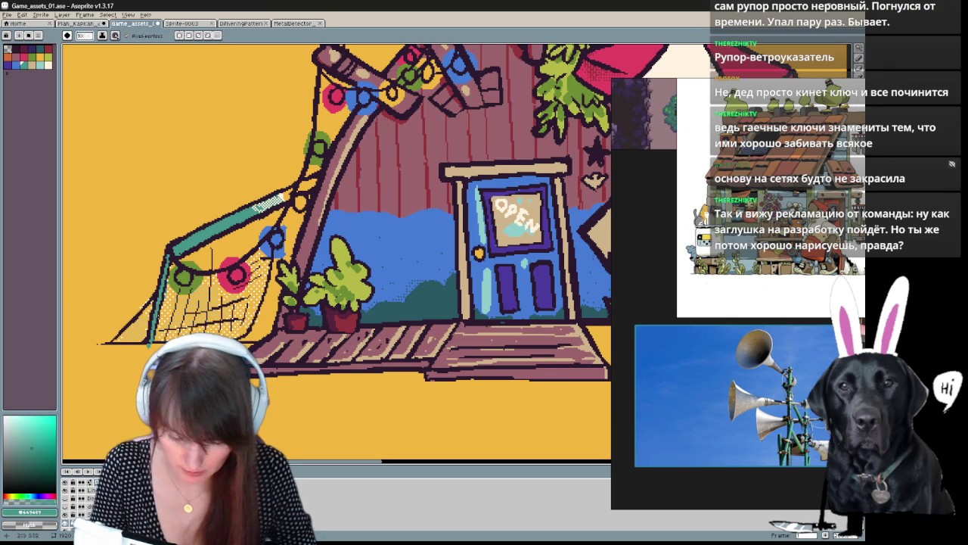
{"action": "scroll", "coordinate": [276, 200], "scroll_direction": "up", "scroll_amount": 2}
{"action": "left_click", "coordinate": [310, 230], "text": "alt"}
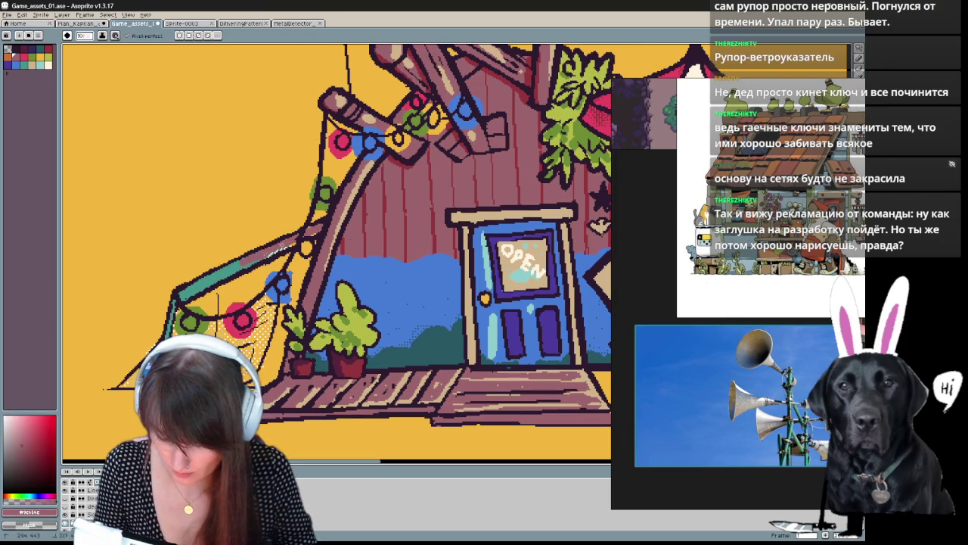
{"action": "left_click_drag", "start_coordinate": [171, 295], "coordinate": [242, 264]}
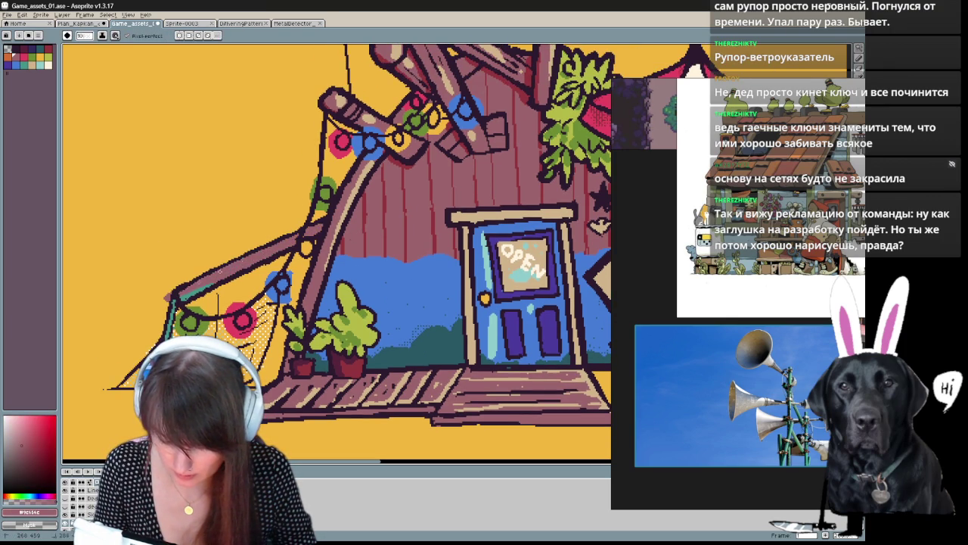
{"action": "left_click_drag", "start_coordinate": [171, 299], "coordinate": [164, 333]}
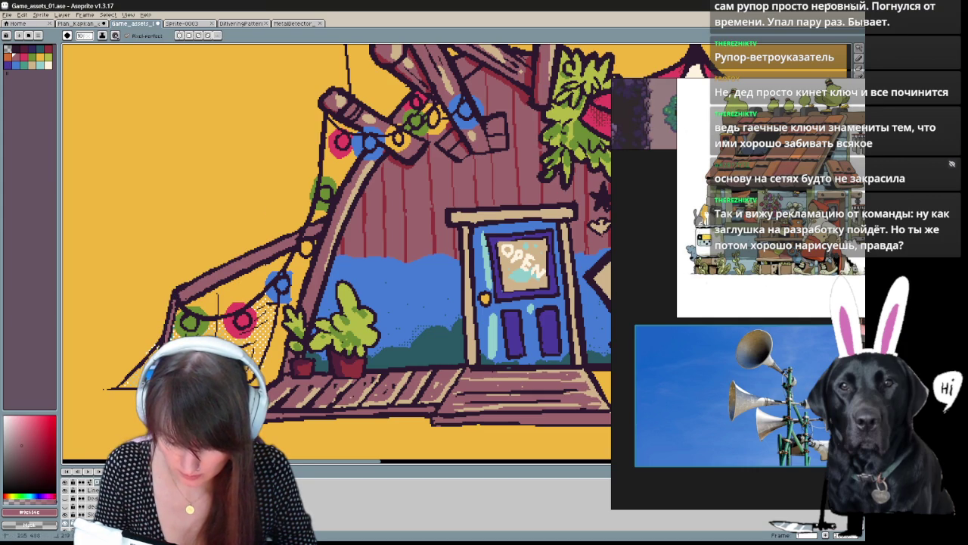
Step: Sample the wall-band blue and the lantern yellow-orange from the canvas
{"action": "key", "text": "e"}
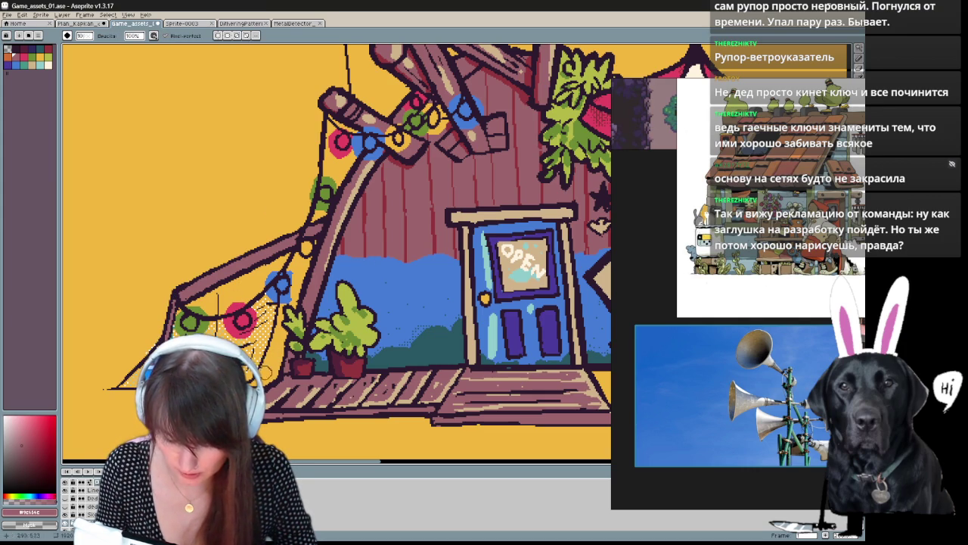
{"action": "key", "text": "alt"}
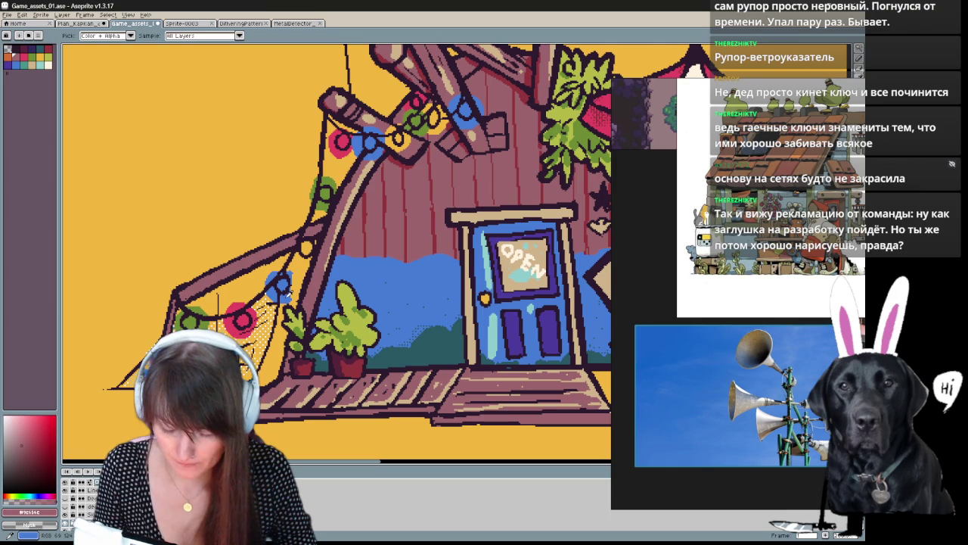
{"action": "left_click", "coordinate": [288, 292]}
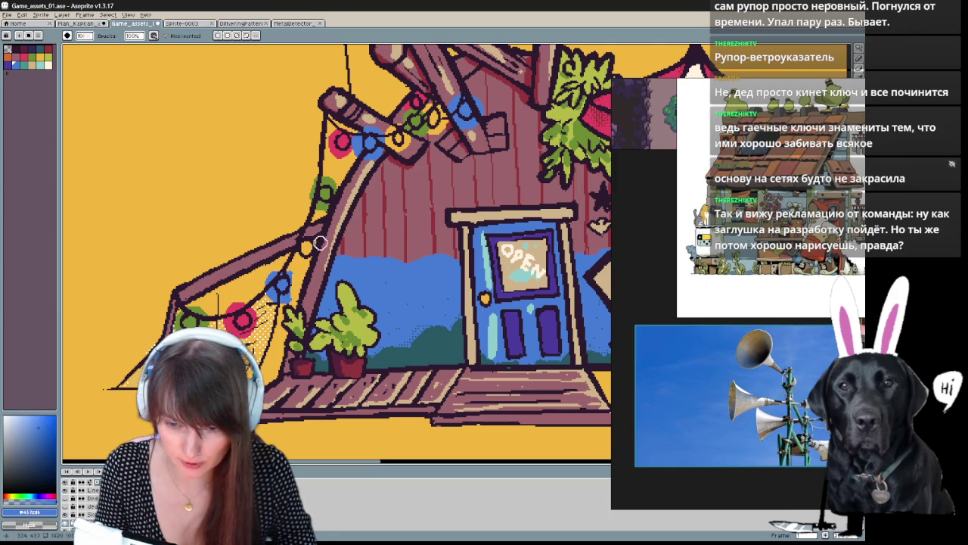
{"action": "key", "text": "e"}
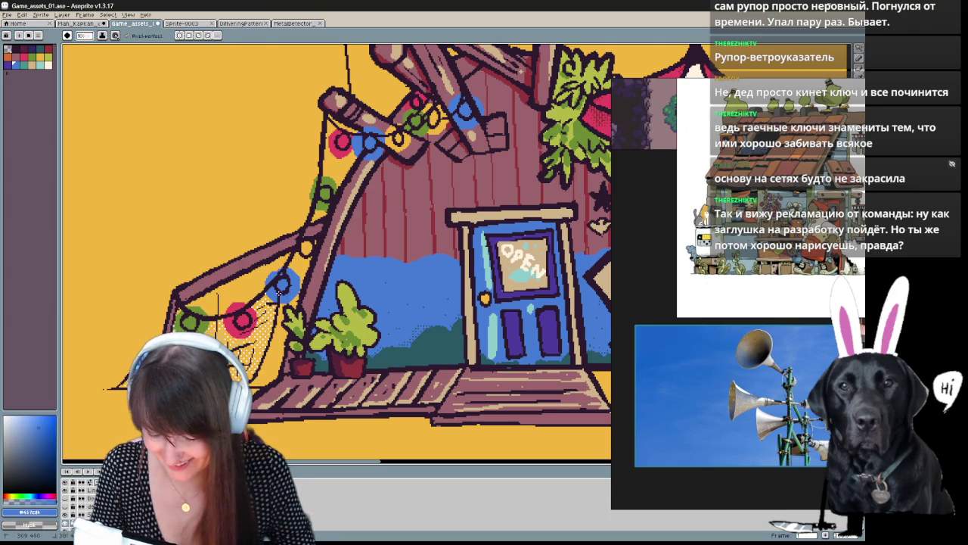
{"action": "left_click", "coordinate": [313, 237], "text": "alt"}
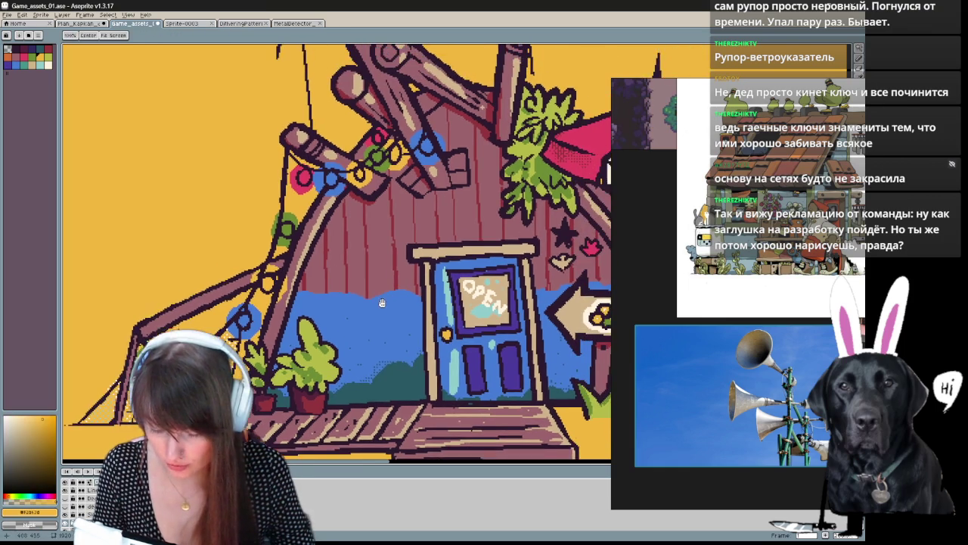
Step: Pan to the porch and unhide the old man's ded line and ded_color layers
{"action": "left_click_drag", "start_coordinate": [364, 227], "coordinate": [326, 268]}
{"action": "left_click", "coordinate": [286, 238], "text": "alt"}
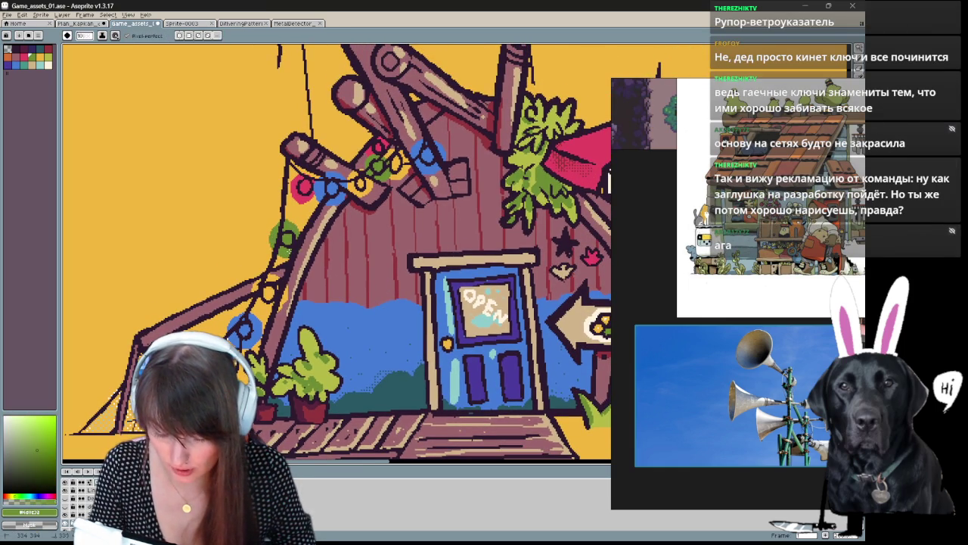
{"action": "mouse_move", "coordinate": [313, 380]}
{"action": "left_mouse_down"}
{"action": "mouse_move", "coordinate": [403, 244]}
{"action": "mouse_move", "coordinate": [358, 300]}
{"action": "left_mouse_up"}
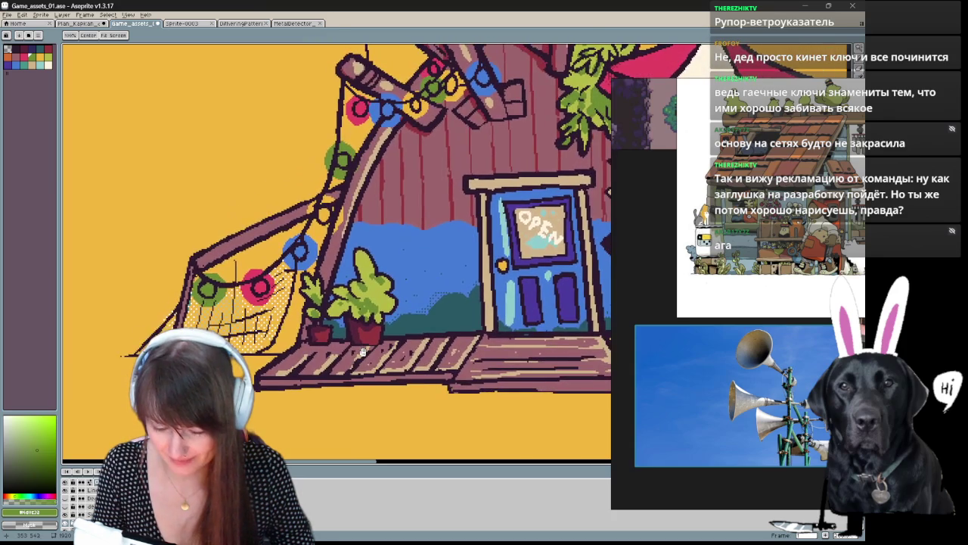
{"action": "key", "text": "e"}
{"action": "left_click_drag", "start_coordinate": [353, 346], "coordinate": [301, 399]}
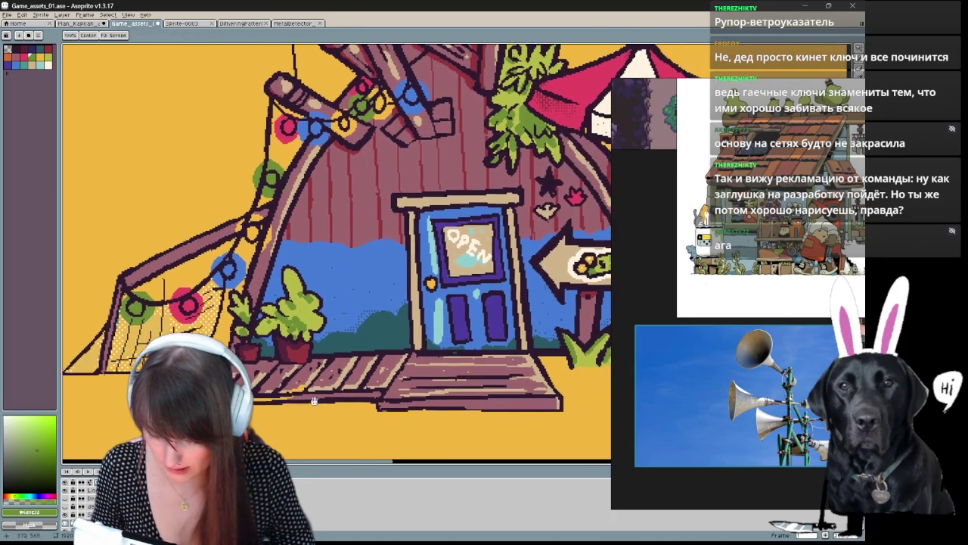
{"action": "scroll", "coordinate": [302, 396], "scroll_direction": "right", "scroll_amount": 3}
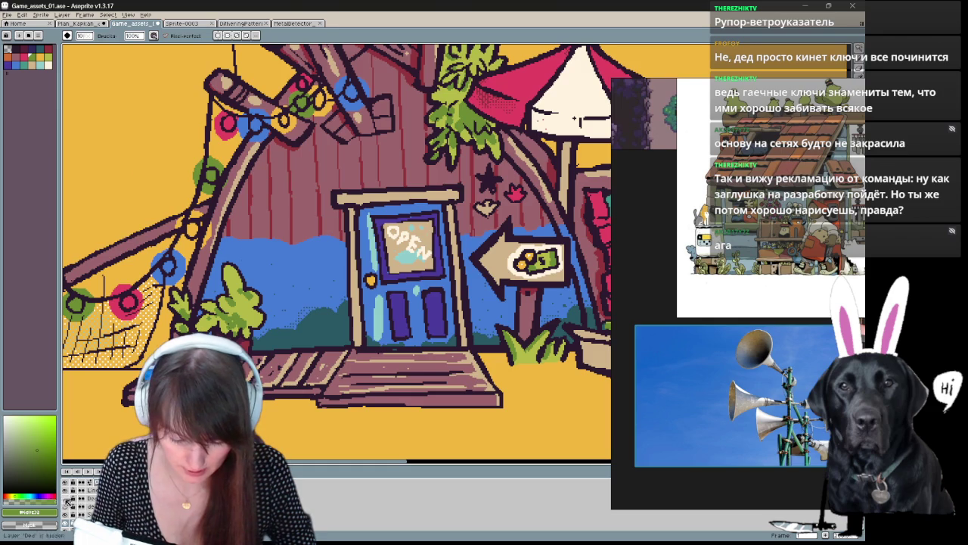
{"action": "left_click_drag", "start_coordinate": [66, 501], "coordinate": [81, 505]}
{"action": "left_click", "coordinate": [324, 334], "text": "alt"}
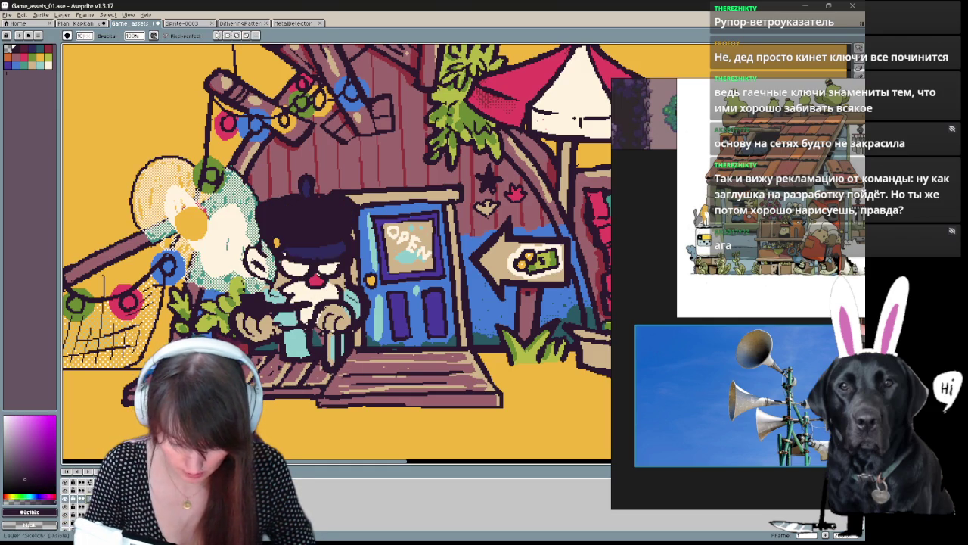
Step: Hide the coloured background layer and colour the old man's cane pinkish-red
{"action": "left_click", "coordinate": [66, 521]}
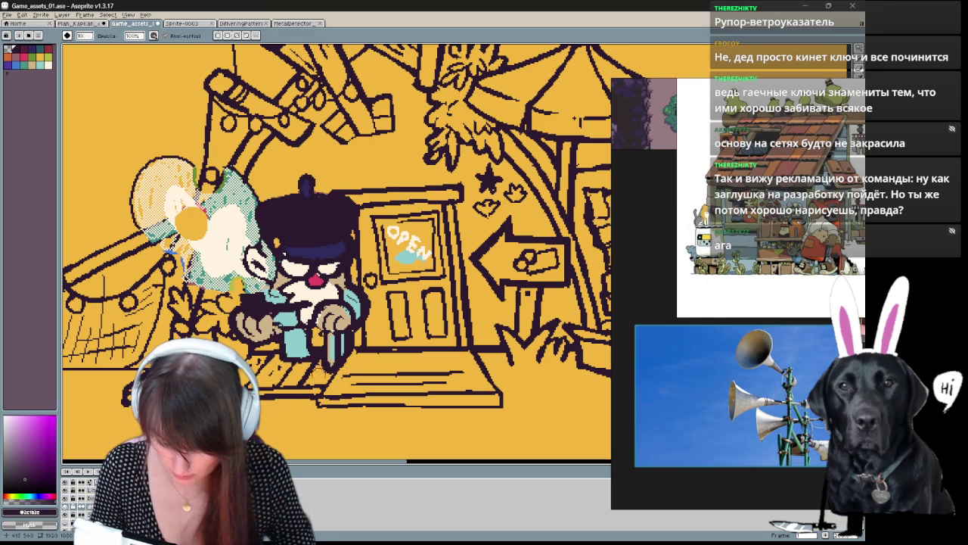
{"action": "key", "text": "alt"}
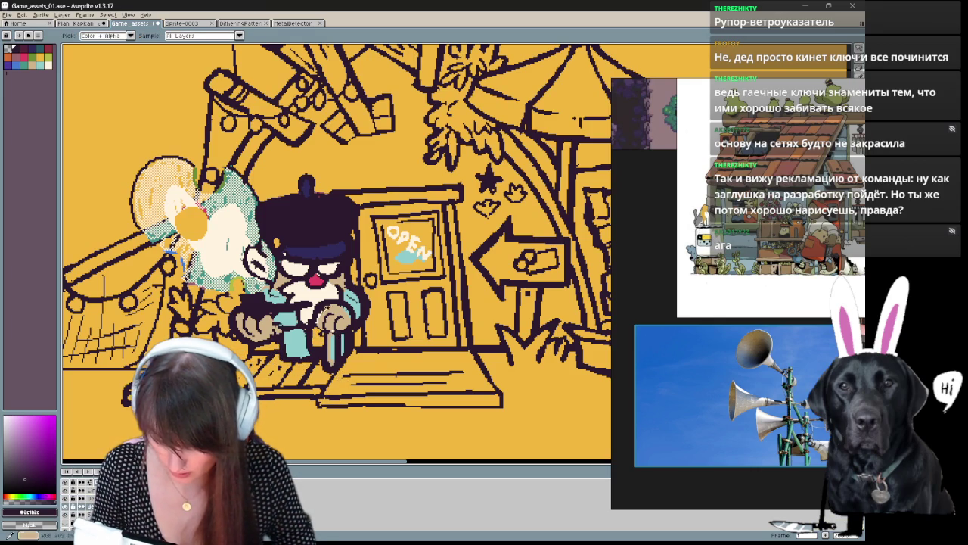
{"action": "left_click", "coordinate": [276, 276], "text": "alt"}
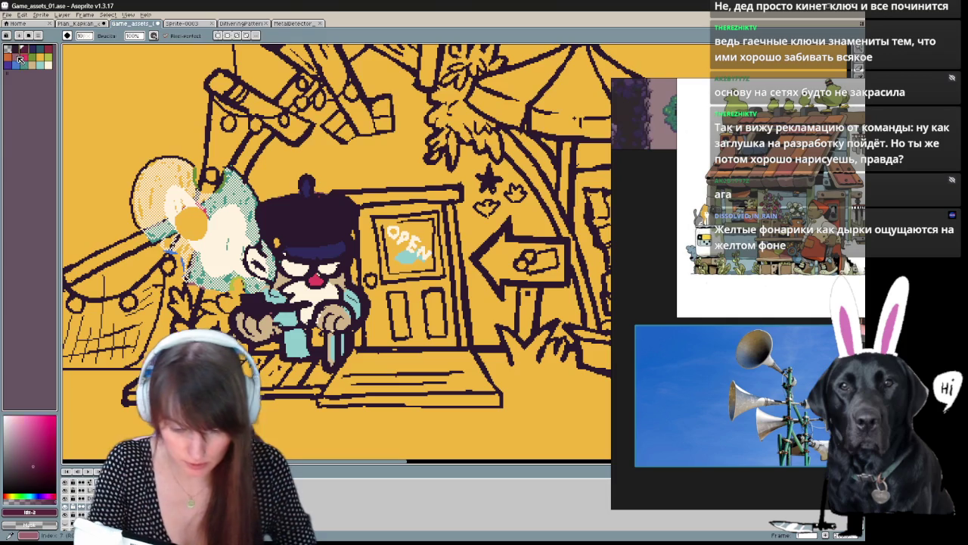
{"action": "left_click_drag", "start_coordinate": [328, 332], "coordinate": [332, 365]}
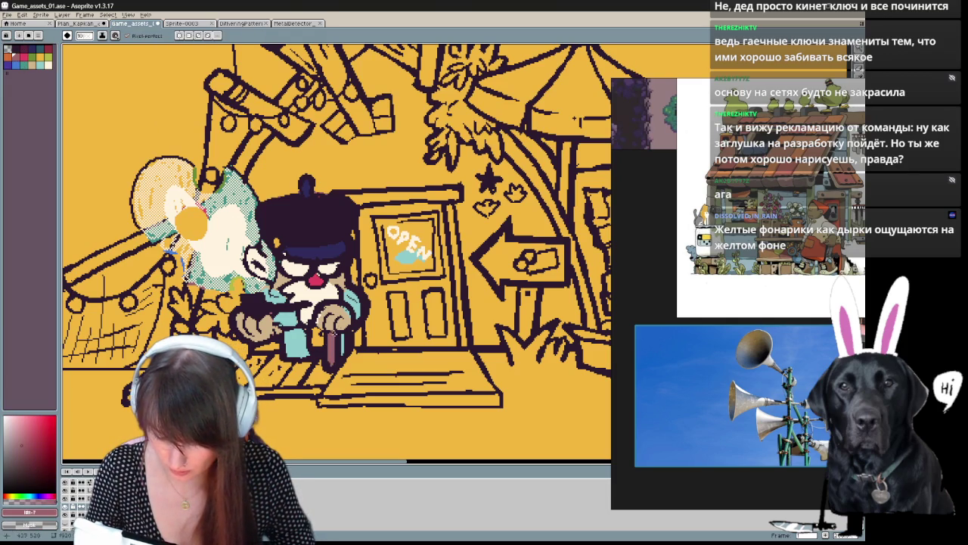
Step: Sample tan, pinkish-red and light cyan colours from the artwork
{"action": "left_click", "coordinate": [319, 318], "text": "alt"}
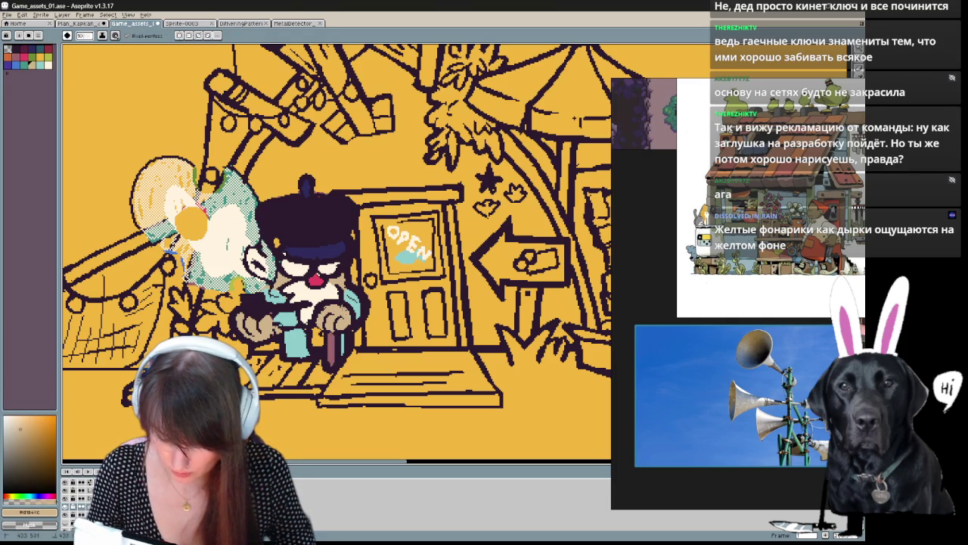
{"action": "key", "text": "alt"}
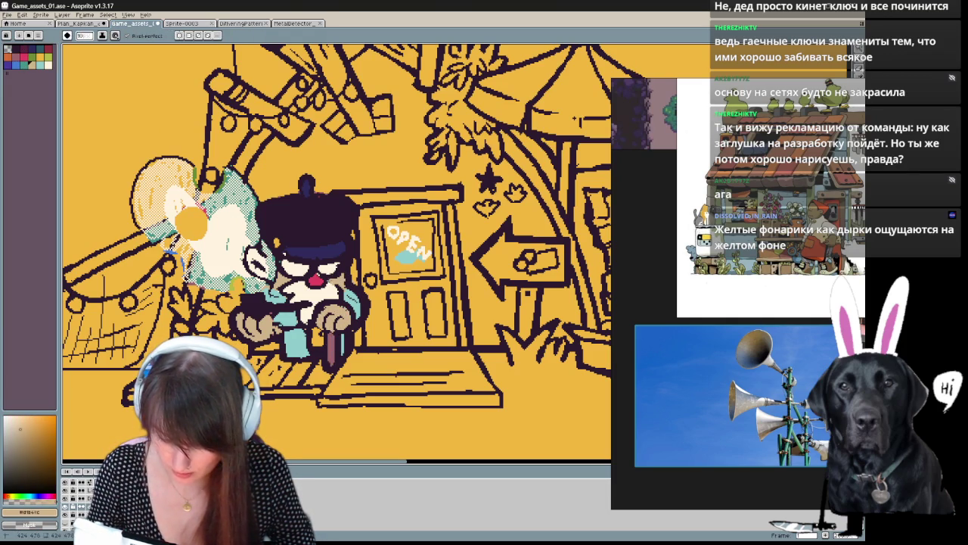
{"action": "left_click", "coordinate": [315, 279], "text": "alt"}
{"action": "left_click", "coordinate": [319, 318], "text": "alt"}
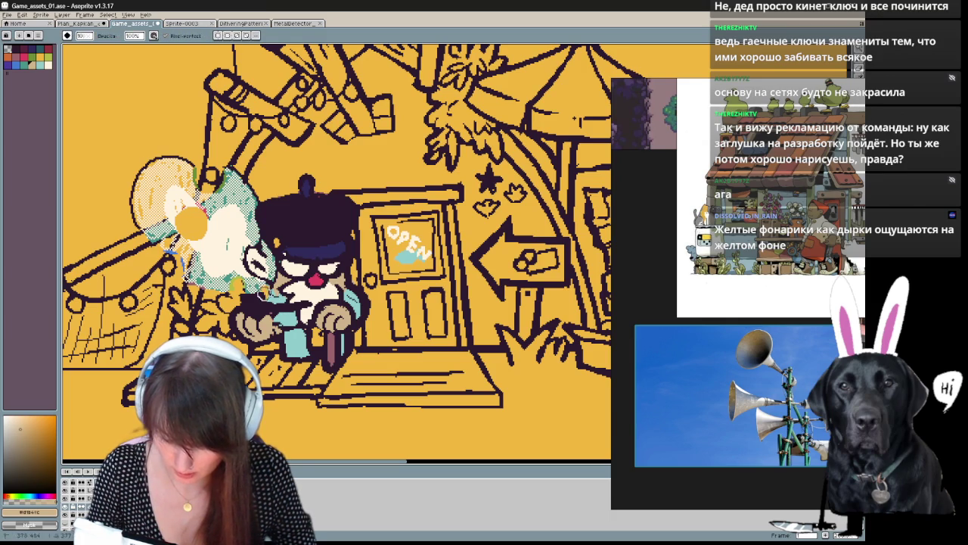
{"action": "key", "text": "alt"}
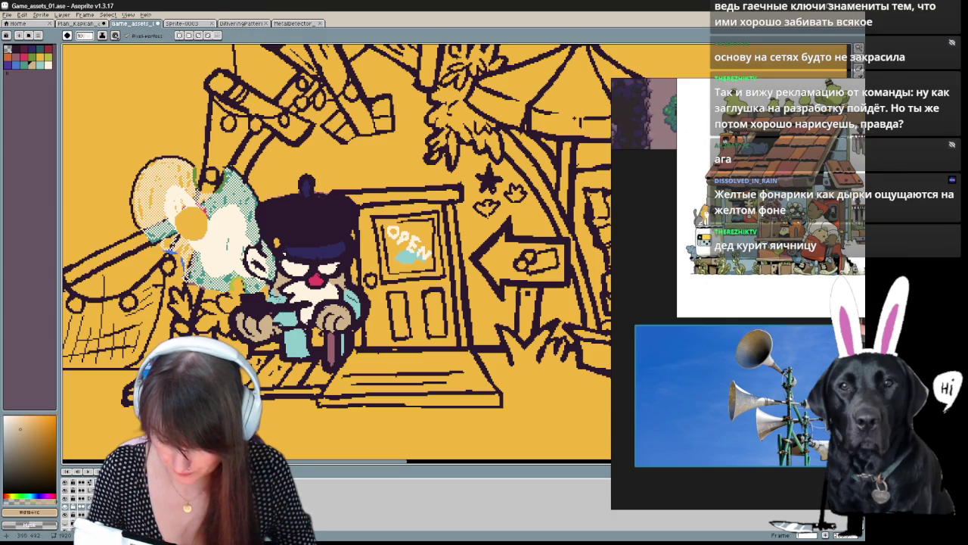
{"action": "left_click", "coordinate": [310, 314], "text": "alt"}
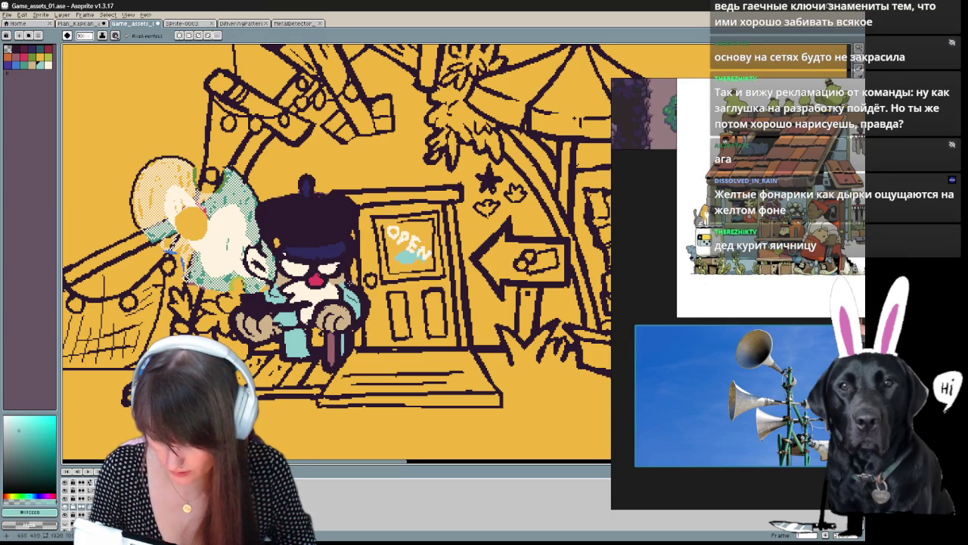
Step: Add a dark purple stroke at the hat and paint cream over the orange blob
{"action": "key", "text": "b"}
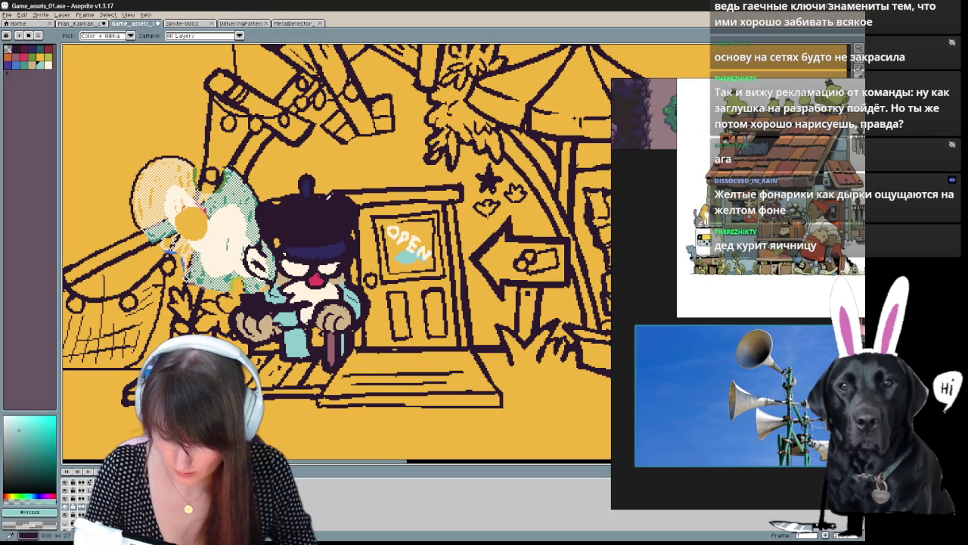
{"action": "left_click", "coordinate": [311, 205], "text": "alt"}
{"action": "key", "text": "b"}
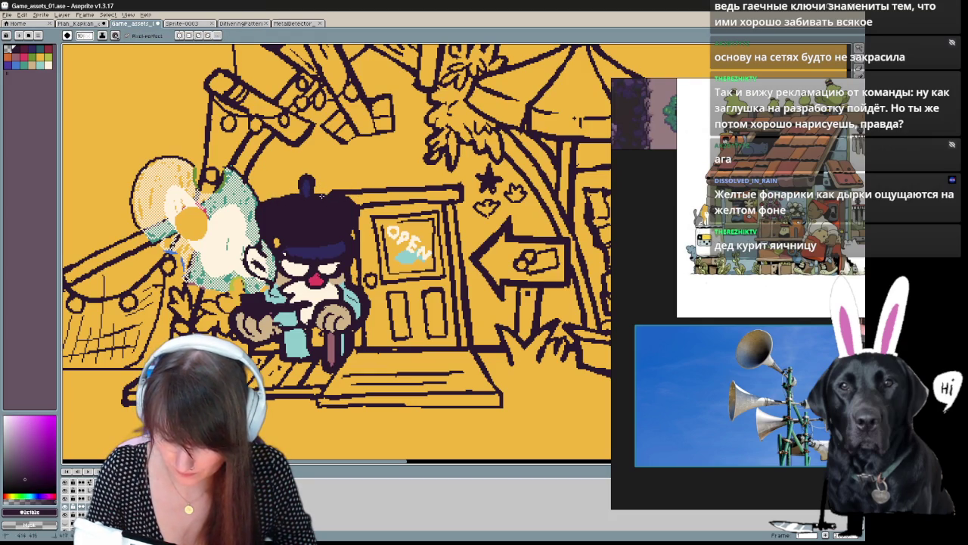
{"action": "left_click_drag", "start_coordinate": [318, 197], "coordinate": [379, 202]}
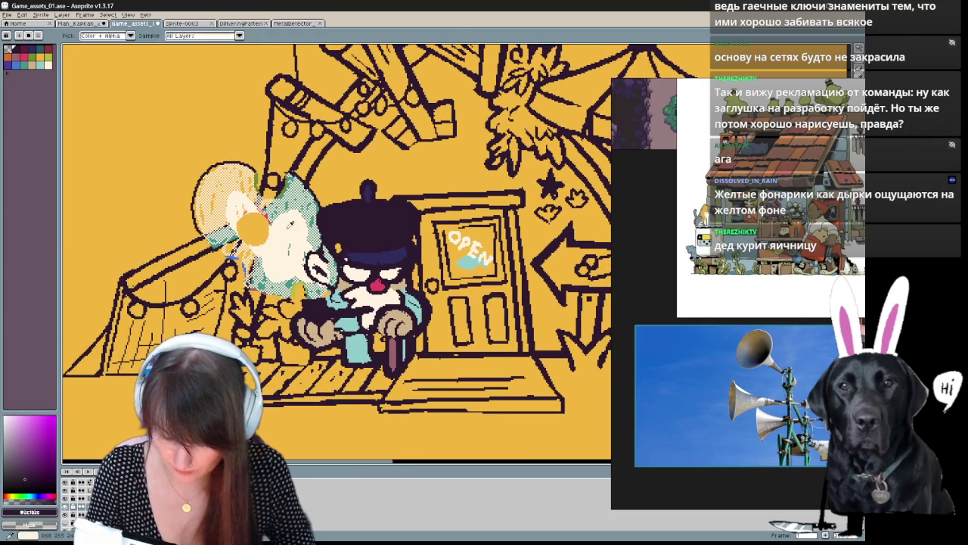
{"action": "left_click", "coordinate": [290, 225], "text": "alt"}
{"action": "left_click_drag", "start_coordinate": [265, 212], "coordinate": [250, 240]}
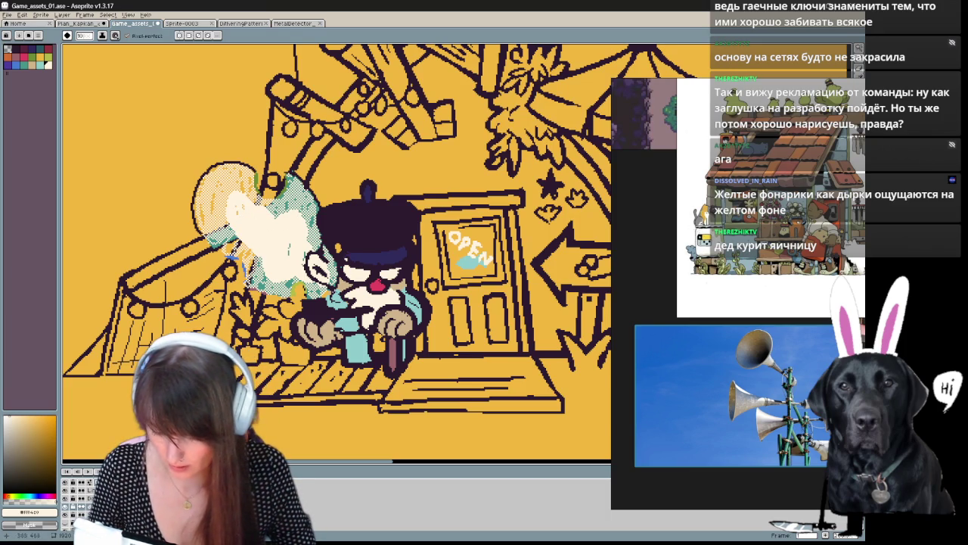
Step: Paint orange over the cream sketch and dithered lamp bubble left of the old man
{"action": "key", "text": "b"}
{"action": "mouse_move", "coordinate": [321, 254]}
{"action": "left_mouse_down"}
{"action": "mouse_move", "coordinate": [333, 301]}
{"action": "mouse_move", "coordinate": [307, 193]}
{"action": "mouse_move", "coordinate": [316, 240]}
{"action": "left_mouse_up"}
{"action": "left_click_drag", "start_coordinate": [291, 183], "coordinate": [265, 250]}
{"action": "mouse_move", "coordinate": [250, 172]}
{"action": "left_mouse_down"}
{"action": "mouse_move", "coordinate": [215, 248]}
{"action": "mouse_move", "coordinate": [215, 170]}
{"action": "mouse_move", "coordinate": [242, 250]}
{"action": "left_mouse_up"}
{"action": "left_click_drag", "start_coordinate": [261, 193], "coordinate": [253, 280]}
{"action": "left_click_drag", "start_coordinate": [257, 242], "coordinate": [263, 291]}
{"action": "left_click_drag", "start_coordinate": [282, 215], "coordinate": [291, 302]}
{"action": "mouse_move", "coordinate": [293, 231]}
{"action": "left_mouse_down"}
{"action": "mouse_move", "coordinate": [302, 304]}
{"action": "mouse_move", "coordinate": [309, 298]}
{"action": "left_mouse_up"}
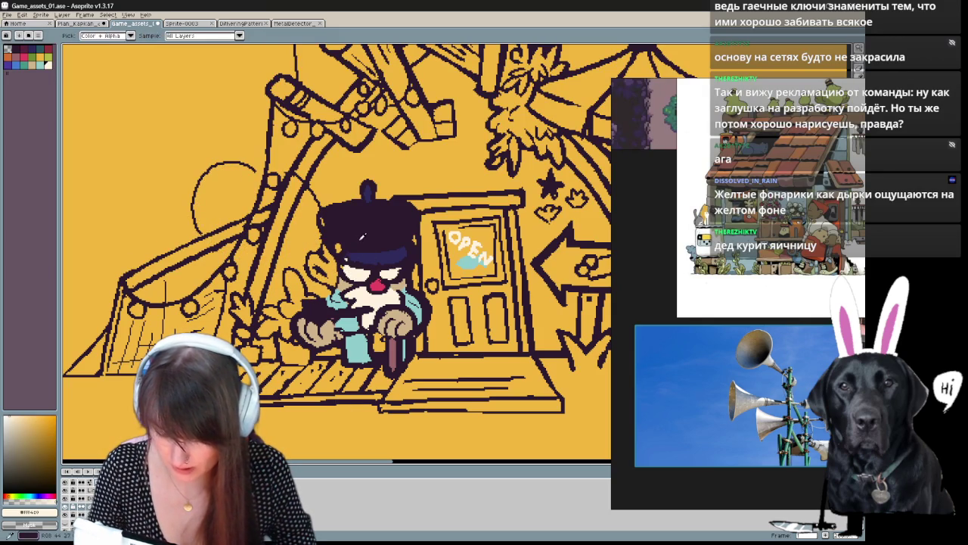
Step: Sample navy, cream and dark purple, then pick up the orange background colour
{"action": "left_click", "coordinate": [353, 257], "text": "alt"}
{"action": "left_click", "coordinate": [359, 272], "text": "alt"}
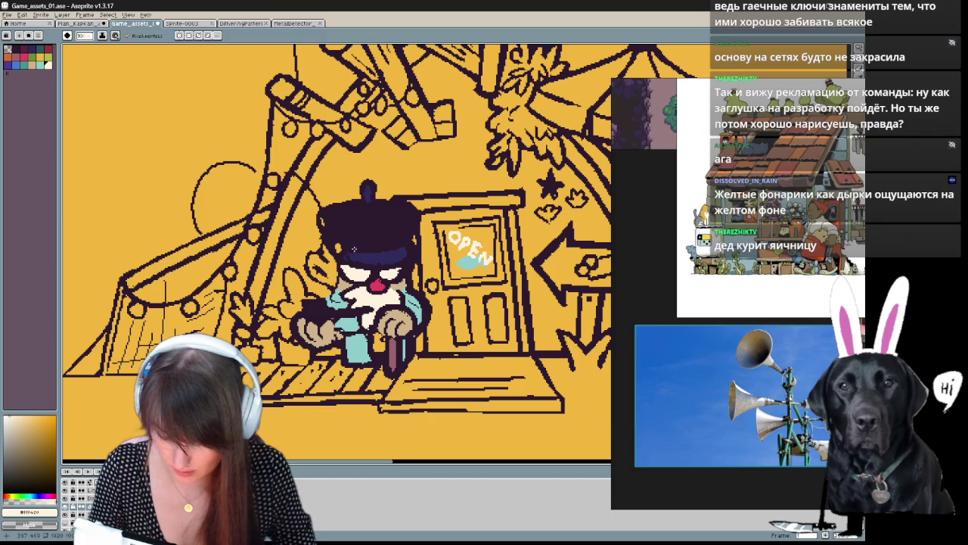
{"action": "left_click", "coordinate": [322, 217], "text": "alt"}
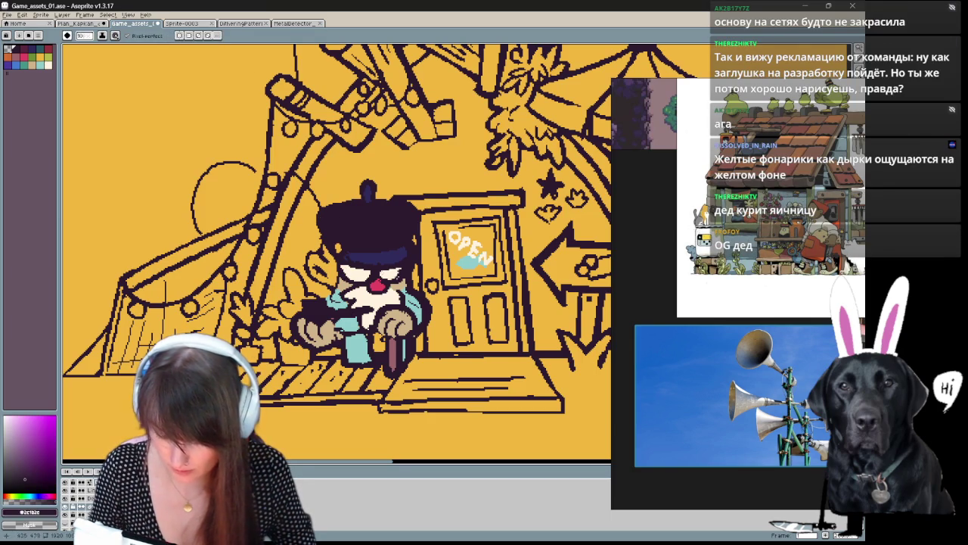
{"action": "left_click_drag", "start_coordinate": [342, 306], "coordinate": [274, 286]}
{"action": "left_click", "coordinate": [567, 106], "text": "alt"}
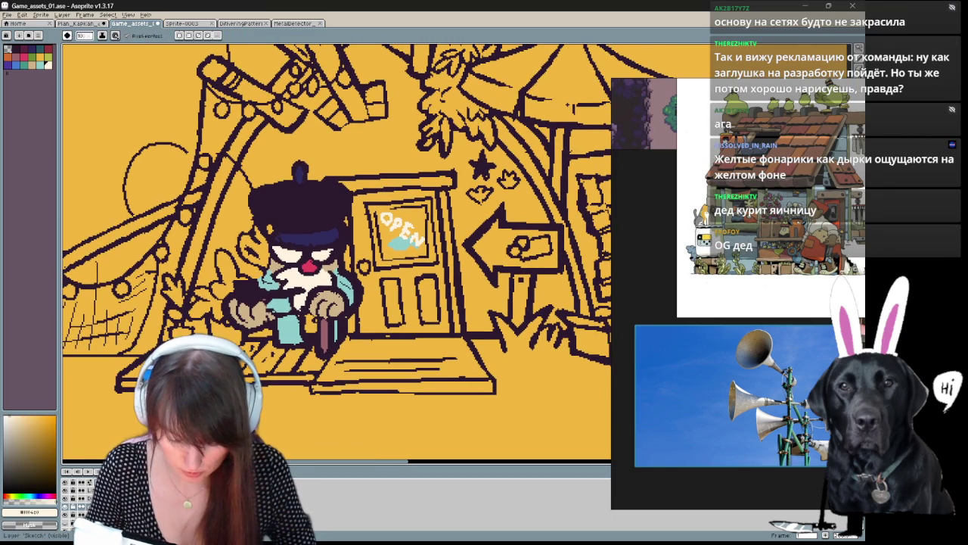
Step: Add dark purple outline pixels along the old man's face, erasing stray pixels
{"action": "key", "text": "b"}
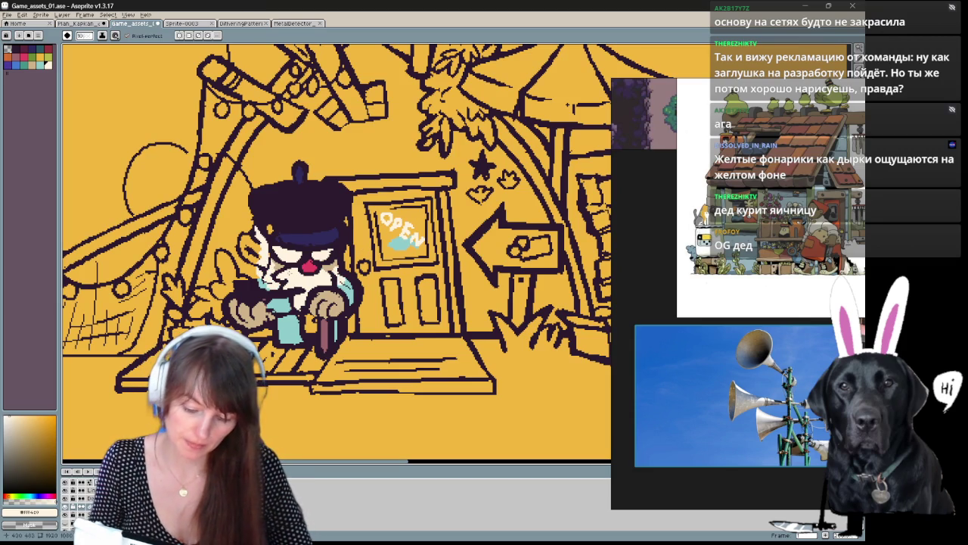
{"action": "key", "text": "e"}
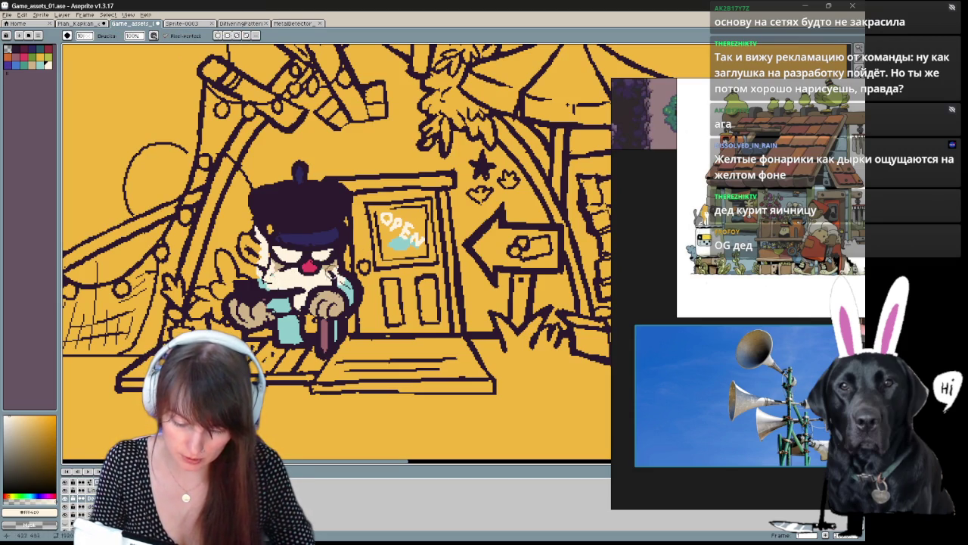
{"action": "key", "text": "b"}
{"action": "left_click", "coordinate": [319, 226], "text": "alt"}
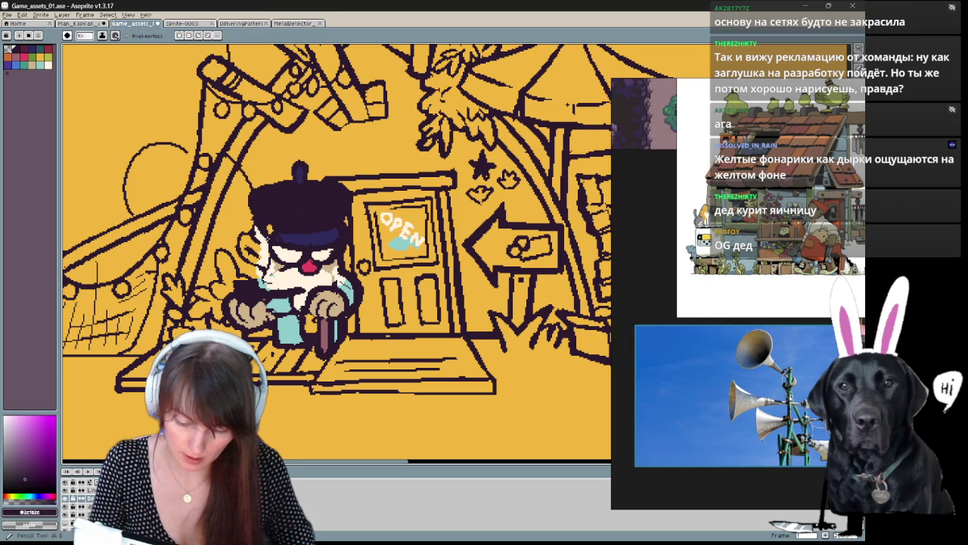
{"action": "left_click_drag", "start_coordinate": [262, 241], "coordinate": [262, 257]}
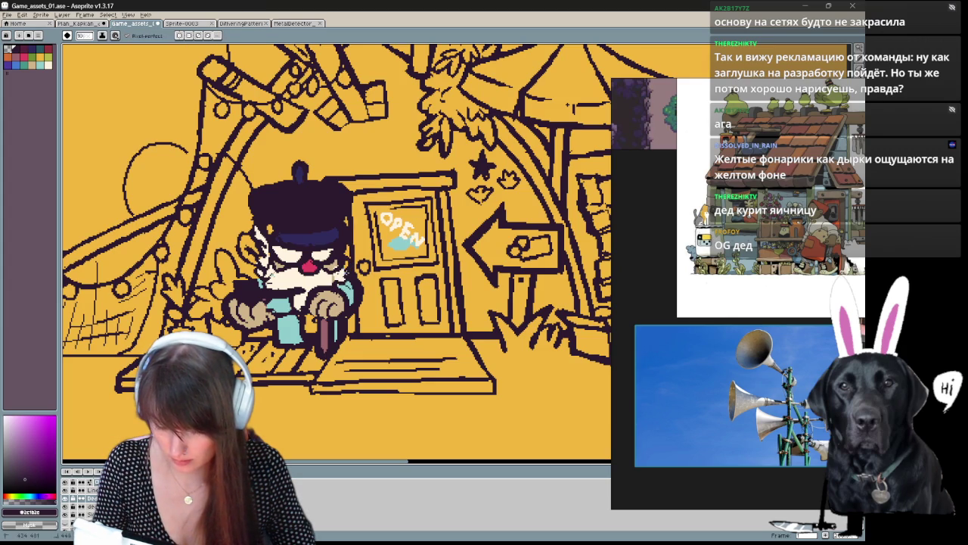
{"action": "key", "text": "e"}
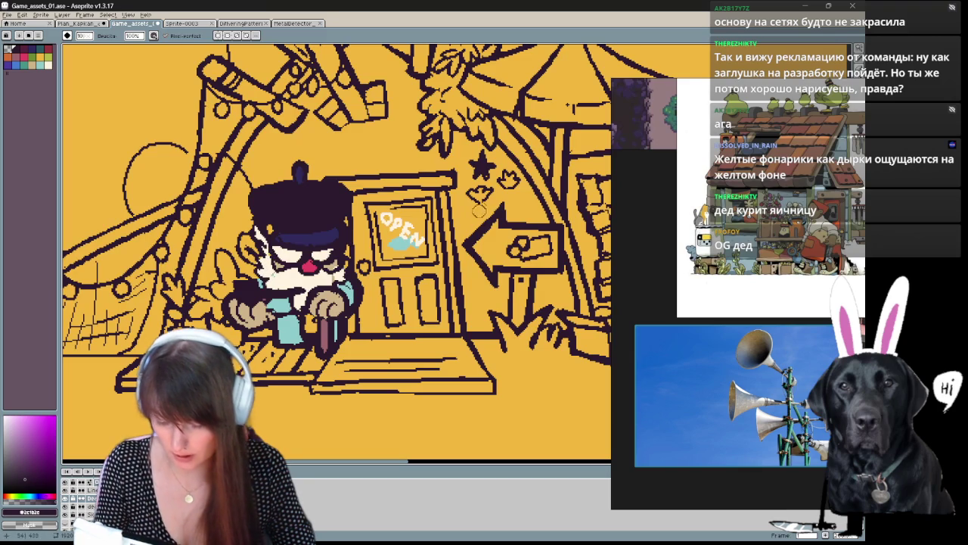
{"action": "left_click", "coordinate": [324, 276], "text": "alt"}
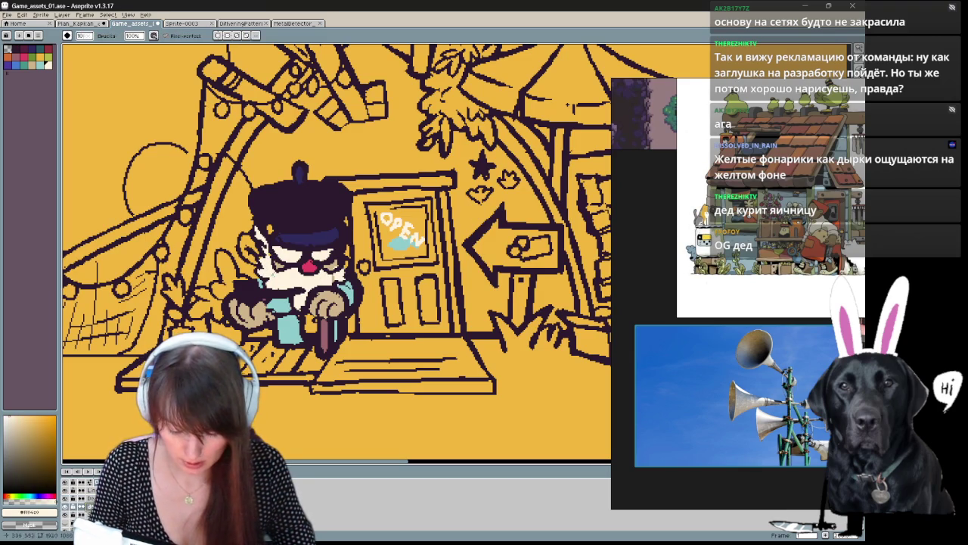
{"action": "key", "text": "b"}
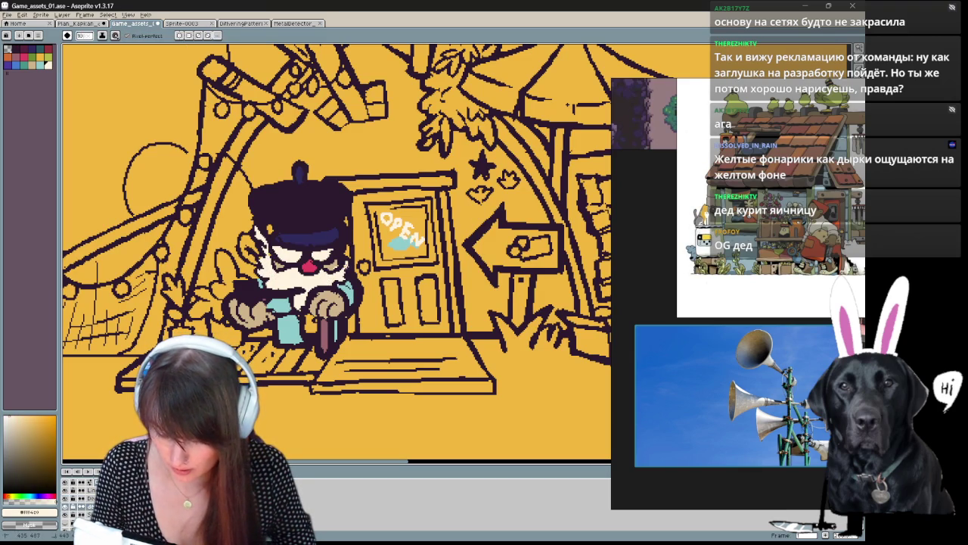
Step: Repaint the old man's tan sideburns, hands and cup using cyan, tan and purple
{"action": "left_click", "coordinate": [313, 262], "text": "alt"}
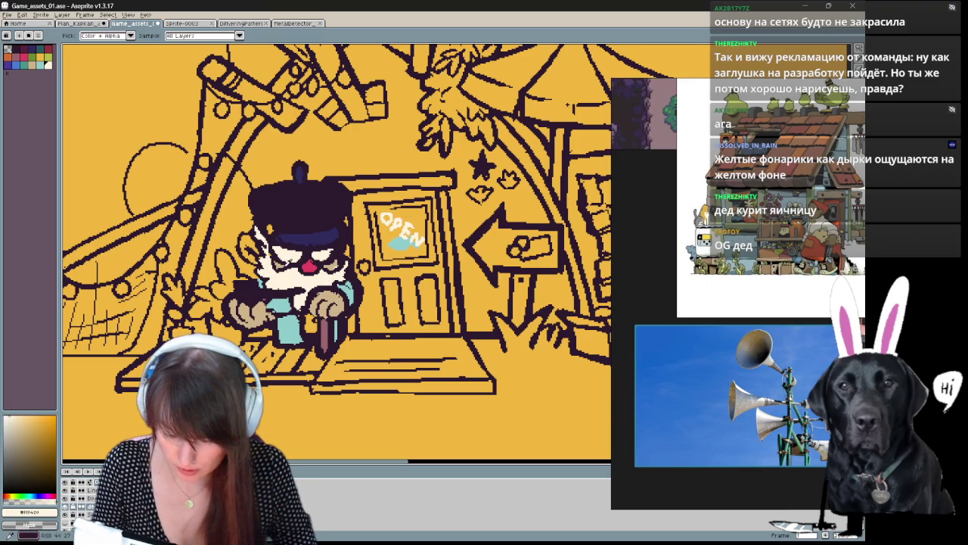
{"action": "key", "text": "b"}
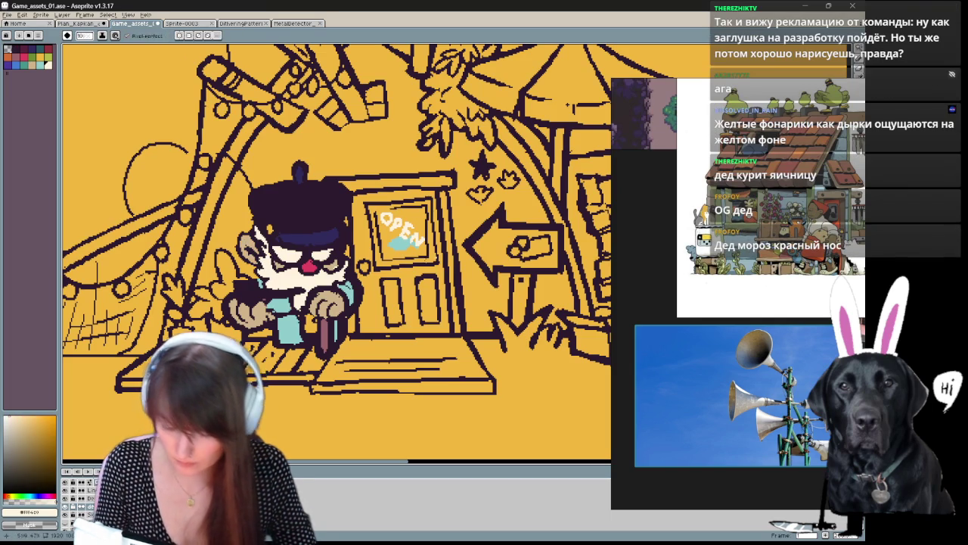
{"action": "left_click", "coordinate": [227, 438], "text": "alt"}
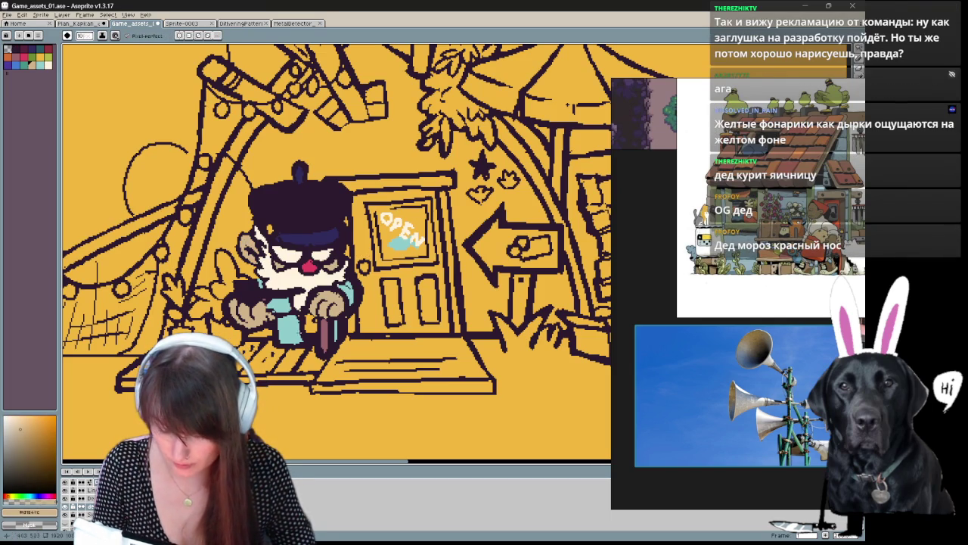
{"action": "left_click", "coordinate": [268, 321], "text": "alt"}
{"action": "left_click", "coordinate": [330, 304], "text": "alt"}
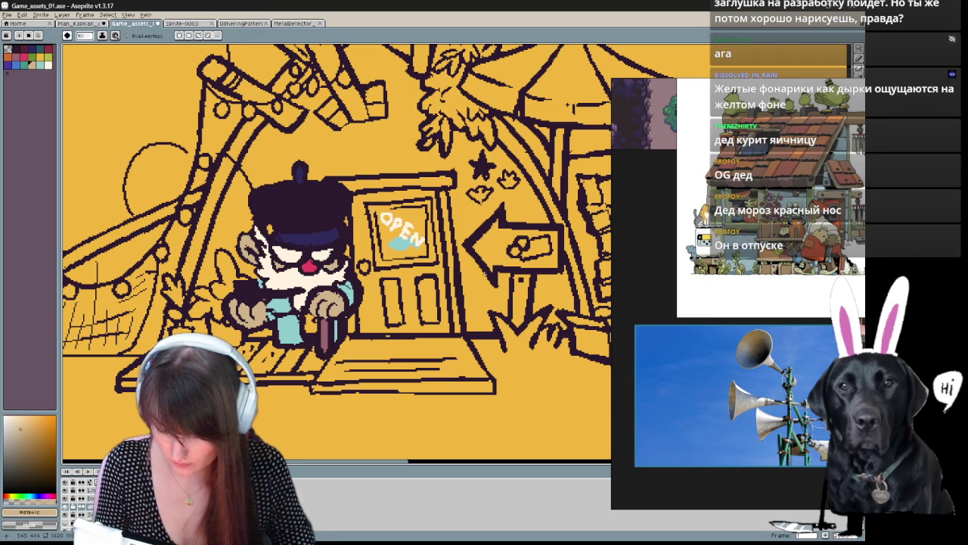
{"action": "key", "text": "e"}
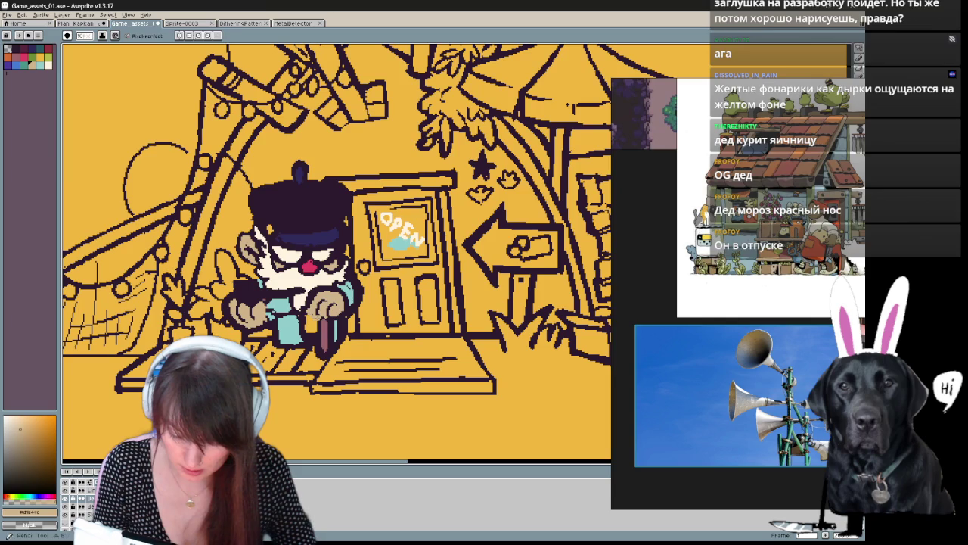
{"action": "left_click", "coordinate": [567, 106], "text": "alt"}
{"action": "key", "text": "b"}
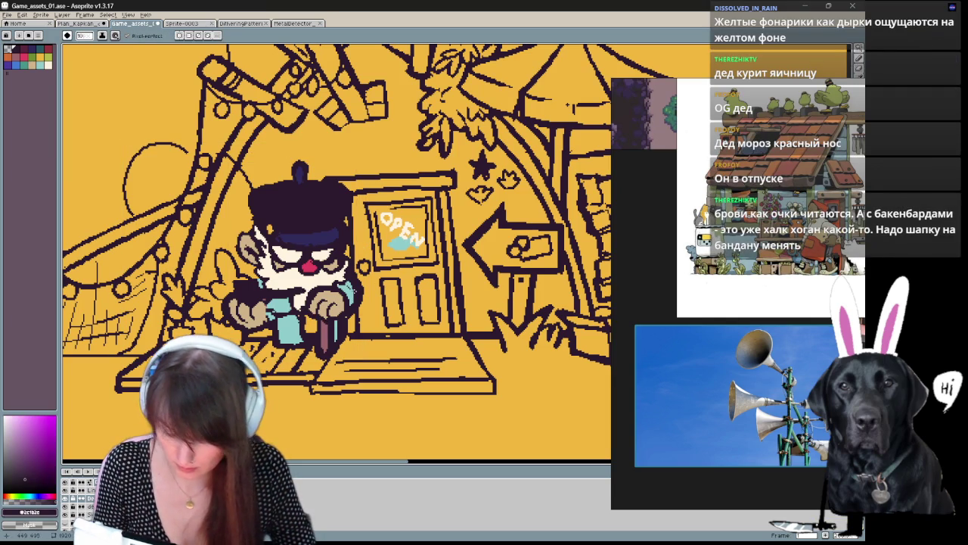
{"action": "key", "text": "alt"}
{"action": "key", "text": "alt"}
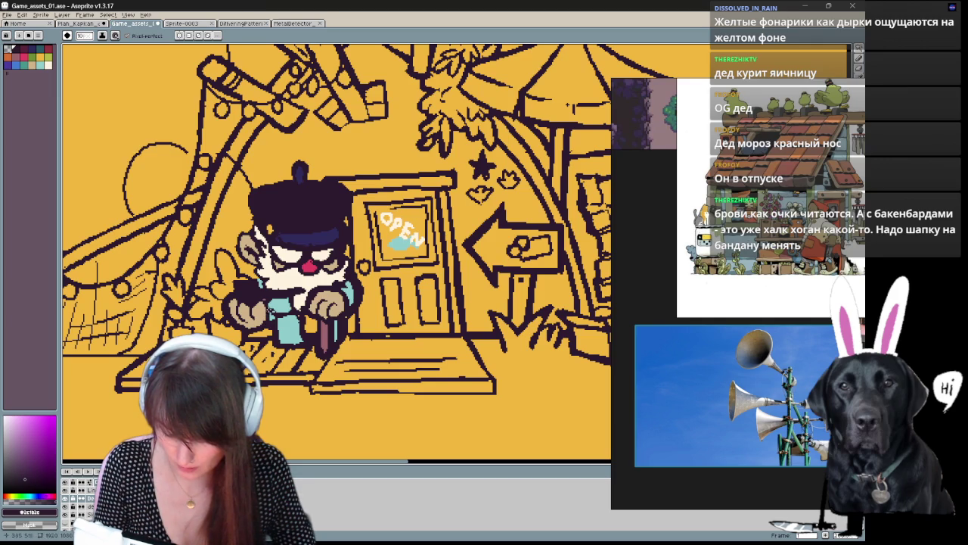
{"action": "key", "text": "e"}
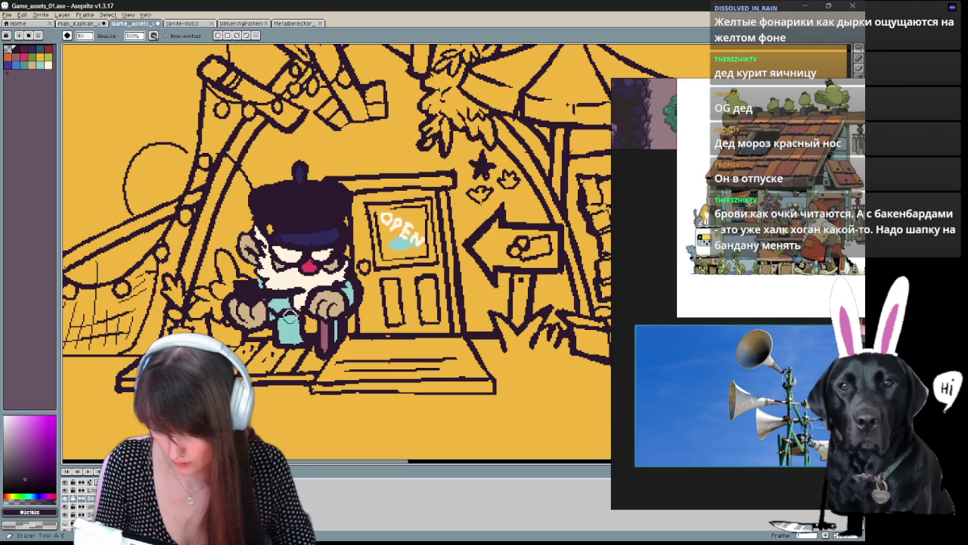
{"action": "key", "text": "b"}
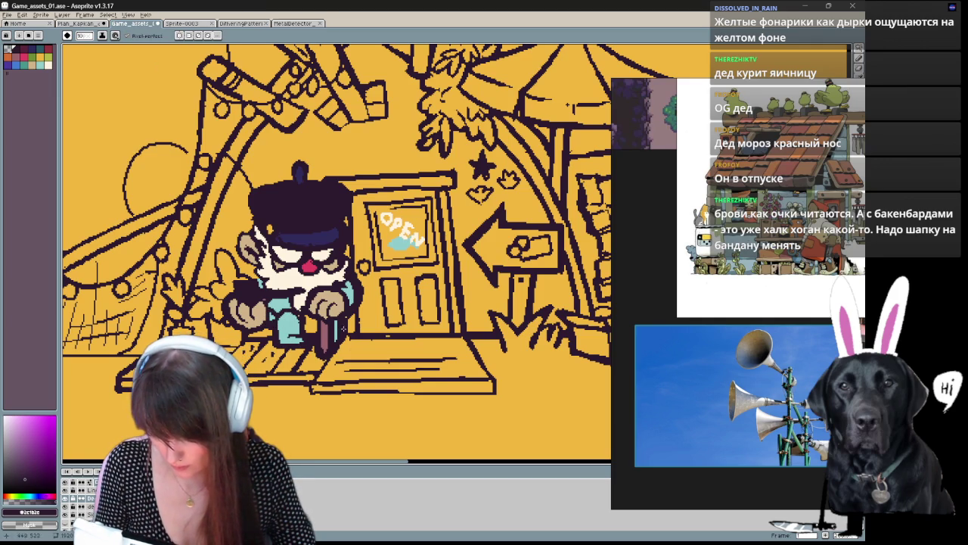
{"action": "left_click_drag", "start_coordinate": [341, 323], "coordinate": [415, 366]}
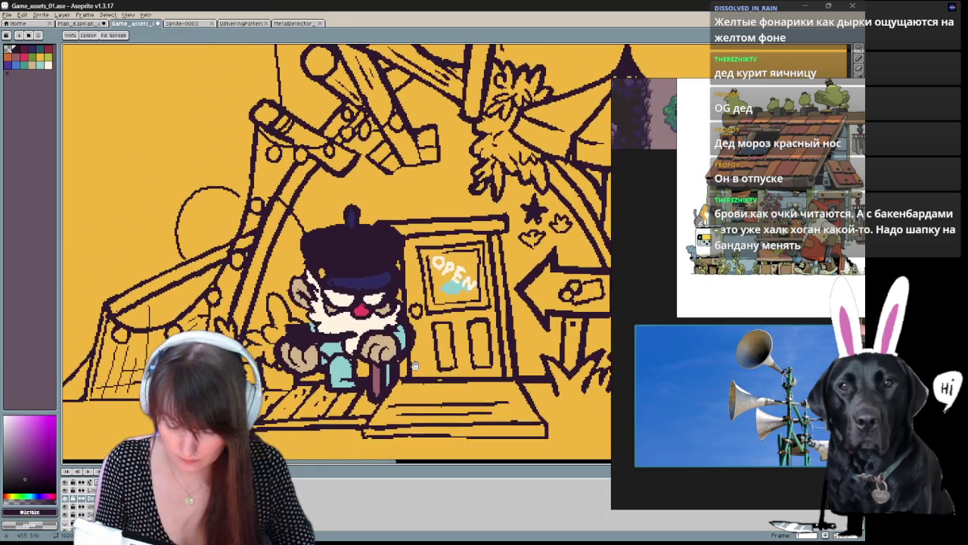
Step: Erase the sketched circle left of the shop and switch to the Ded_color layer
{"action": "key", "text": "b"}
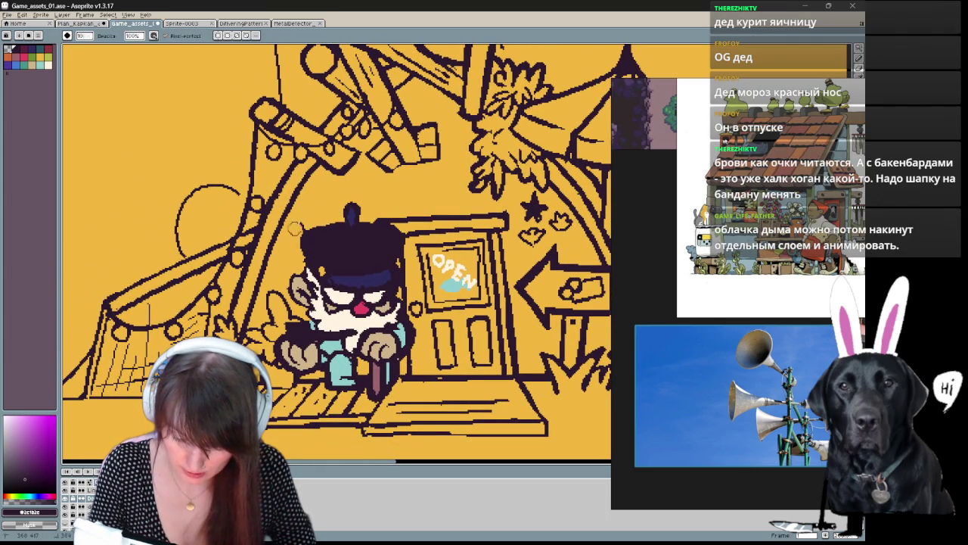
{"action": "key", "text": "ctrl+z"}
{"action": "key", "text": "ctrl+z"}
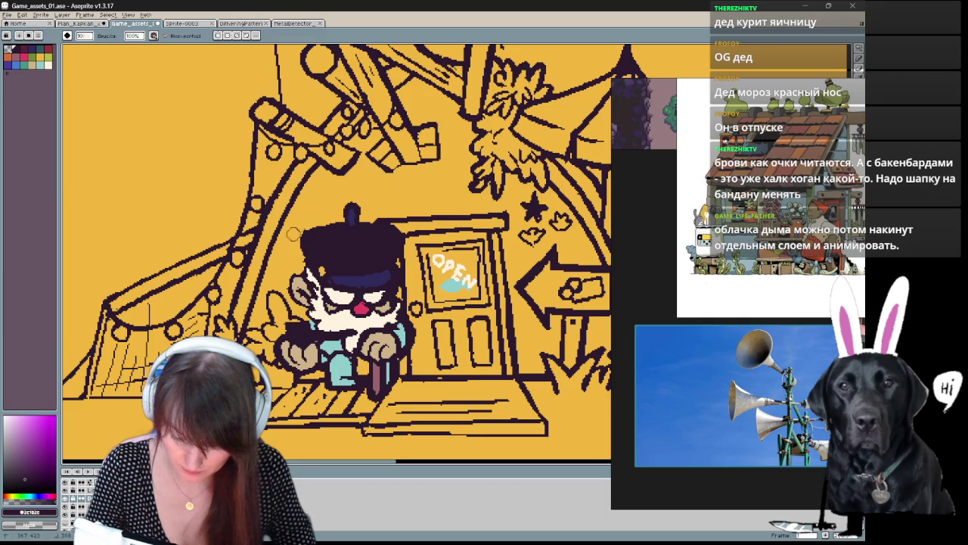
{"action": "key", "text": "e"}
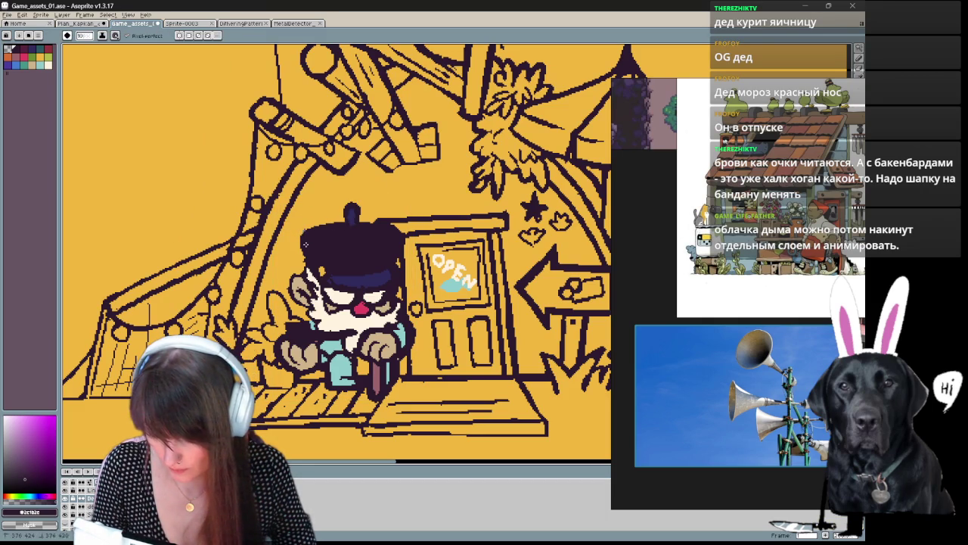
{"action": "key", "text": "e"}
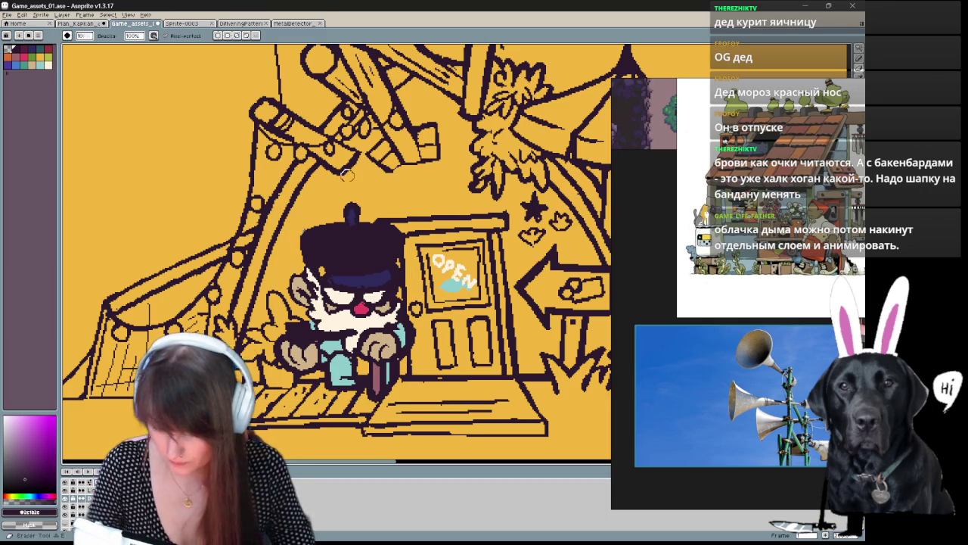
{"action": "key", "text": "b"}
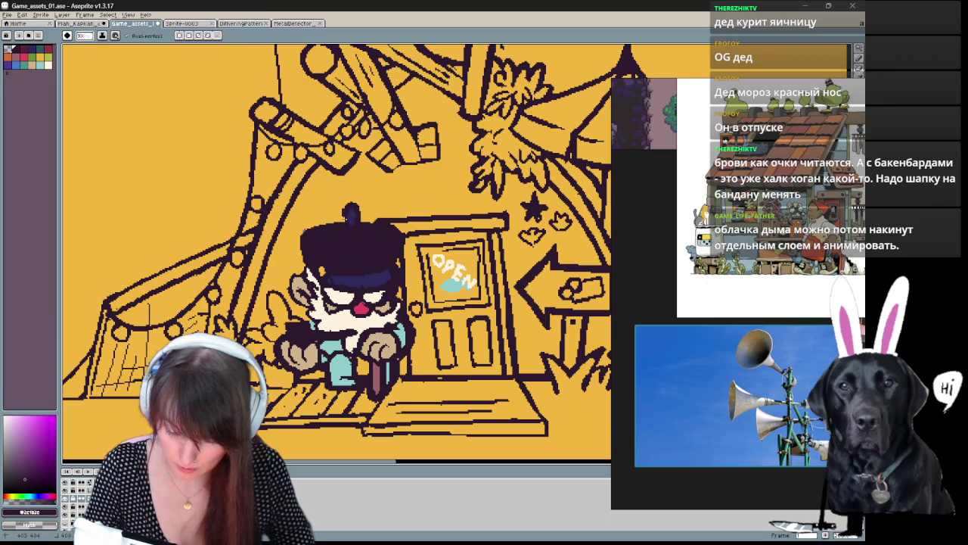
{"action": "mouse_move", "coordinate": [365, 370]}
{"action": "left_mouse_down"}
{"action": "mouse_move", "coordinate": [341, 299]}
{"action": "mouse_move", "coordinate": [330, 320]}
{"action": "left_mouse_up"}
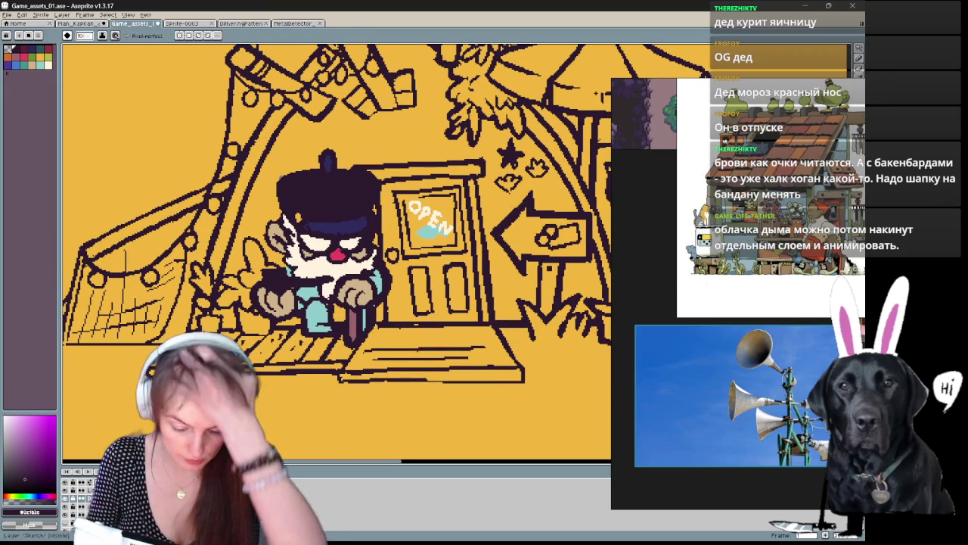
{"action": "key", "text": "alt+Down"}
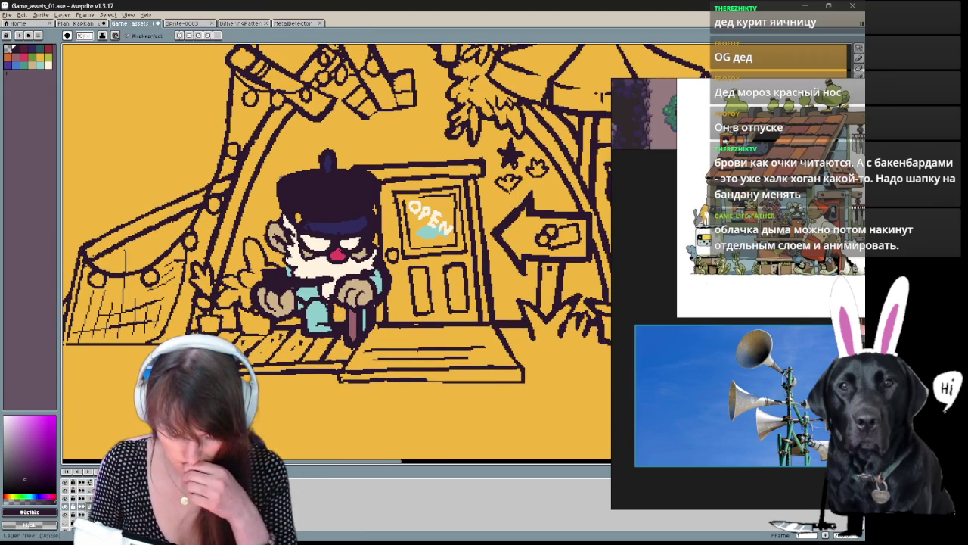
{"action": "left_click_drag", "start_coordinate": [156, 91], "coordinate": [165, 119]}
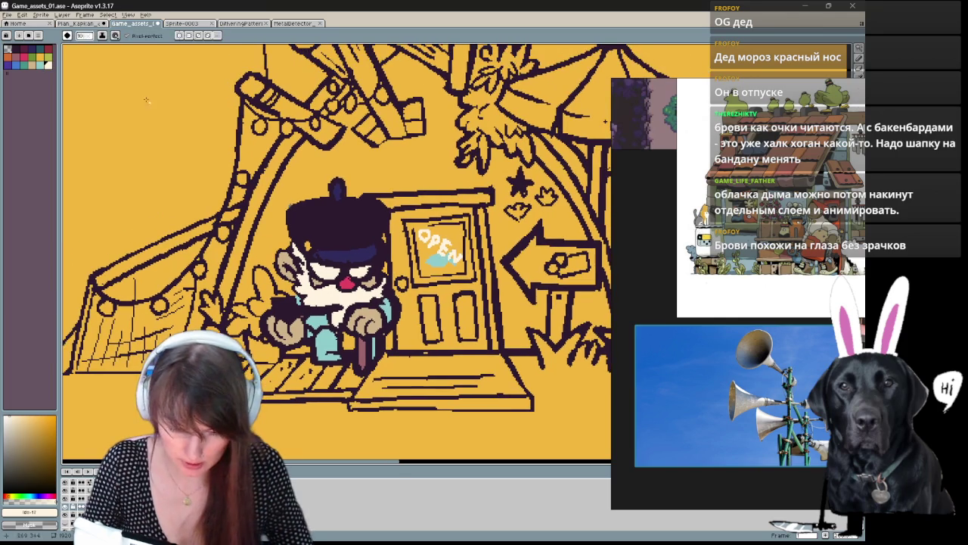
Step: Paint a white dithered smoke cloud beside the old man with the saved dither brush
{"action": "key", "text": "ctrl+b"}
{"action": "mouse_move", "coordinate": [231, 231]}
{"action": "left_mouse_down"}
{"action": "mouse_move", "coordinate": [159, 192]}
{"action": "mouse_move", "coordinate": [279, 286]}
{"action": "mouse_move", "coordinate": [255, 200]}
{"action": "mouse_move", "coordinate": [249, 219]}
{"action": "left_mouse_up"}
{"action": "left_click_drag", "start_coordinate": [206, 185], "coordinate": [174, 198]}
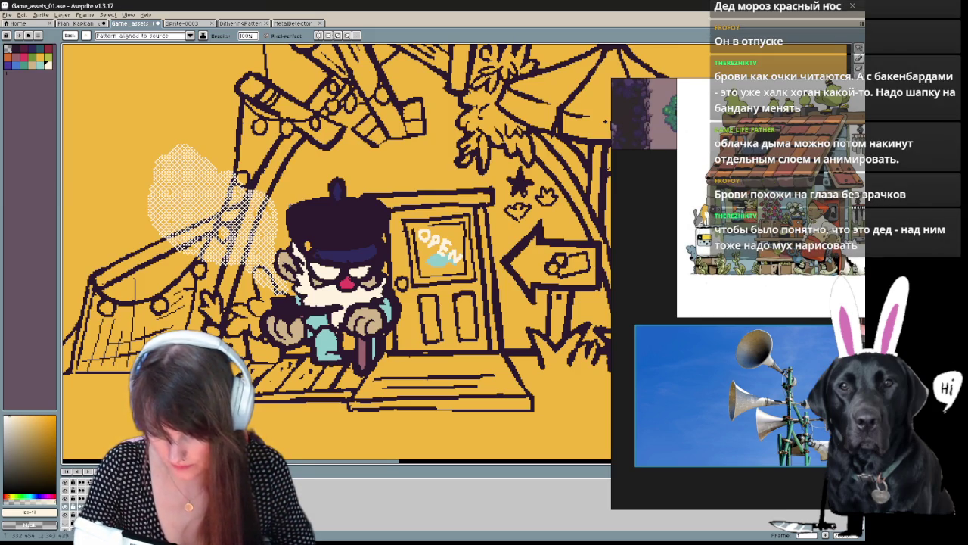
{"action": "key", "text": "e"}
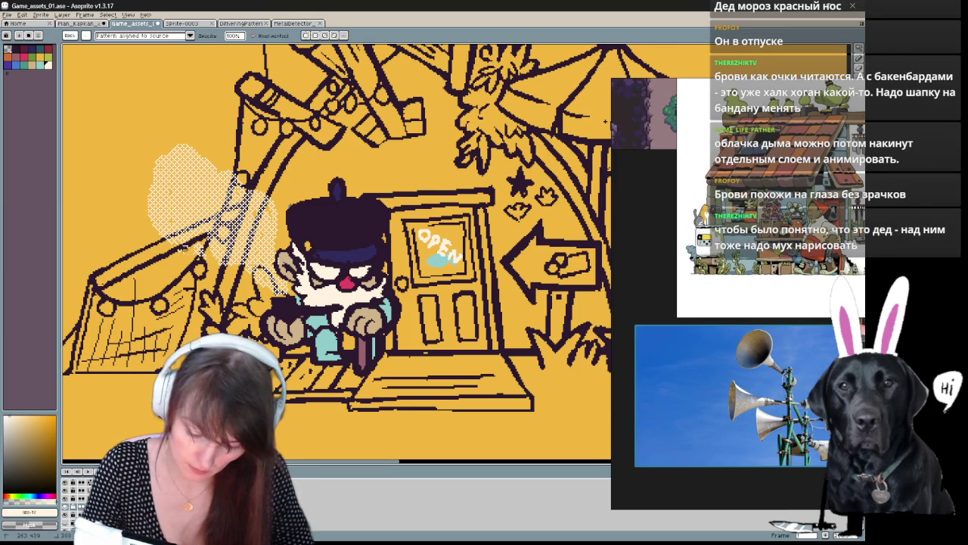
{"action": "key", "text": "b"}
{"action": "mouse_move", "coordinate": [152, 227]}
{"action": "left_mouse_down"}
{"action": "mouse_move", "coordinate": [136, 180]}
{"action": "mouse_move", "coordinate": [147, 213]}
{"action": "mouse_move", "coordinate": [217, 258]}
{"action": "left_mouse_up"}
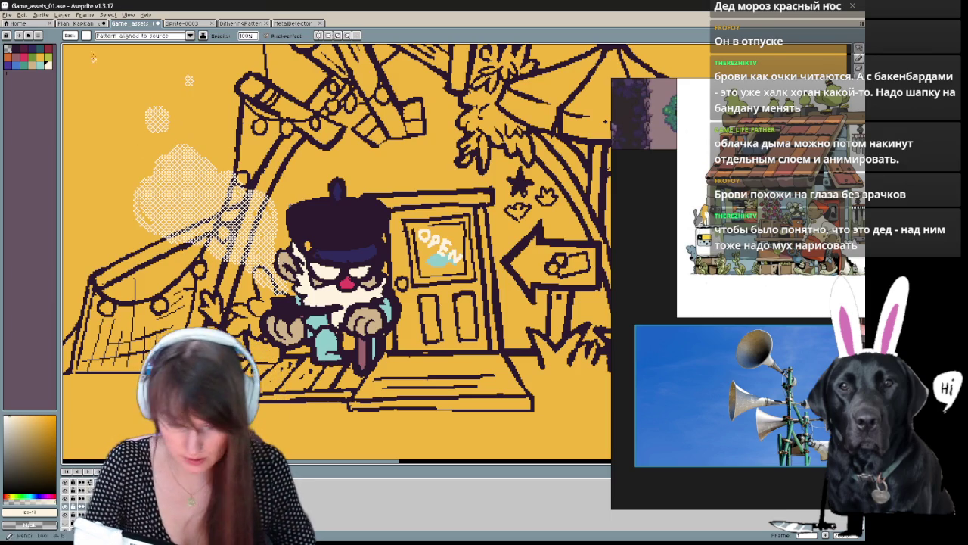
Step: Draw a solid white wisp inside the smoke with a round brush
{"action": "left_click", "coordinate": [69, 36]}
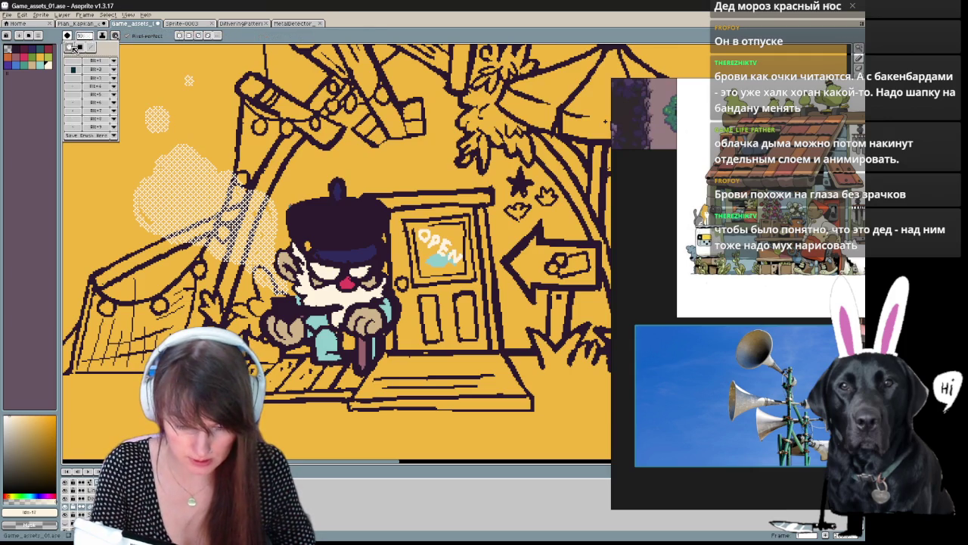
{"action": "left_click", "coordinate": [79, 47]}
{"action": "left_click_drag", "start_coordinate": [168, 226], "coordinate": [184, 233]}
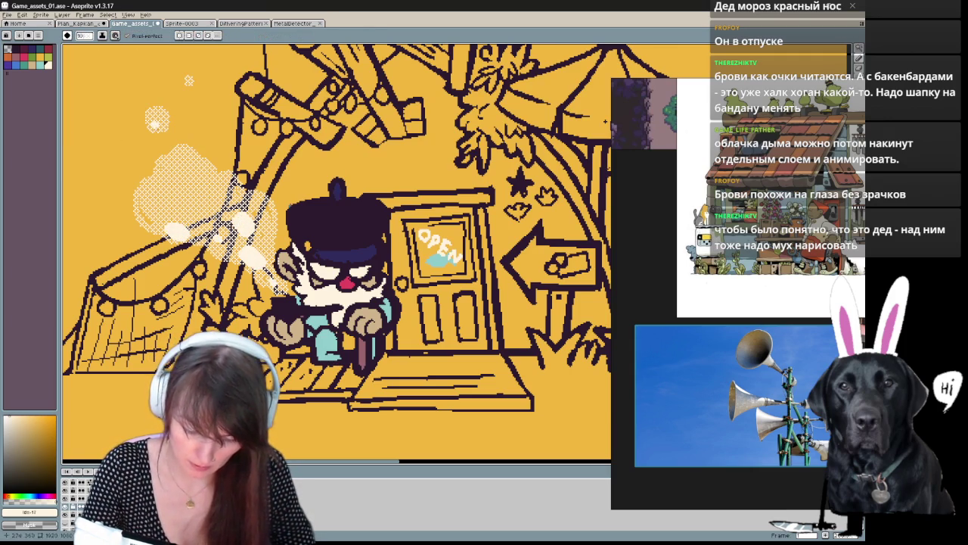
{"action": "left_click_drag", "start_coordinate": [521, 329], "coordinate": [530, 381]}
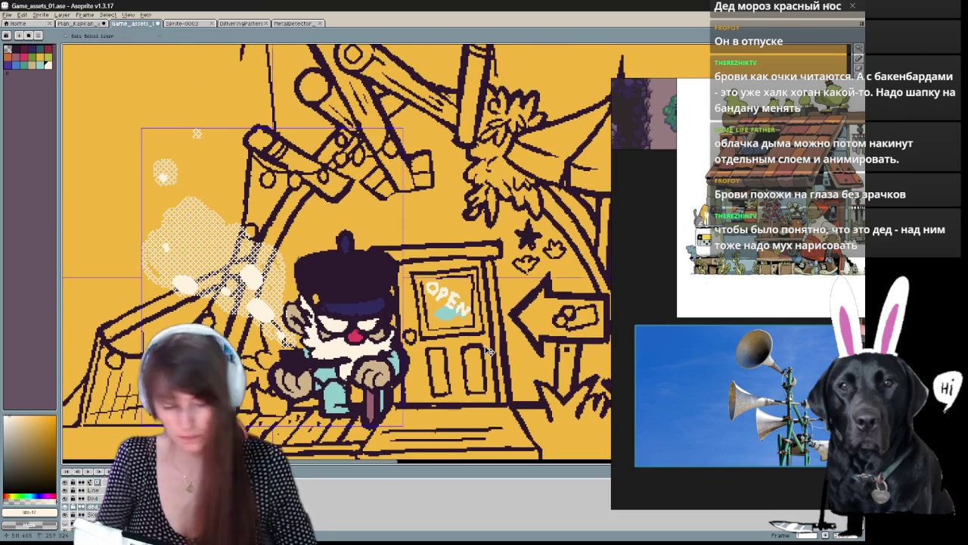
Step: Show the fully coloured layer, frame the shop roof, and undo the cloud's last outline stroke
{"action": "scroll", "coordinate": [423, 355], "scroll_direction": "down", "scroll_amount": 2}
{"action": "scroll", "coordinate": [454, 393], "scroll_direction": "up", "scroll_amount": 1}
{"action": "left_click", "coordinate": [65, 511]}
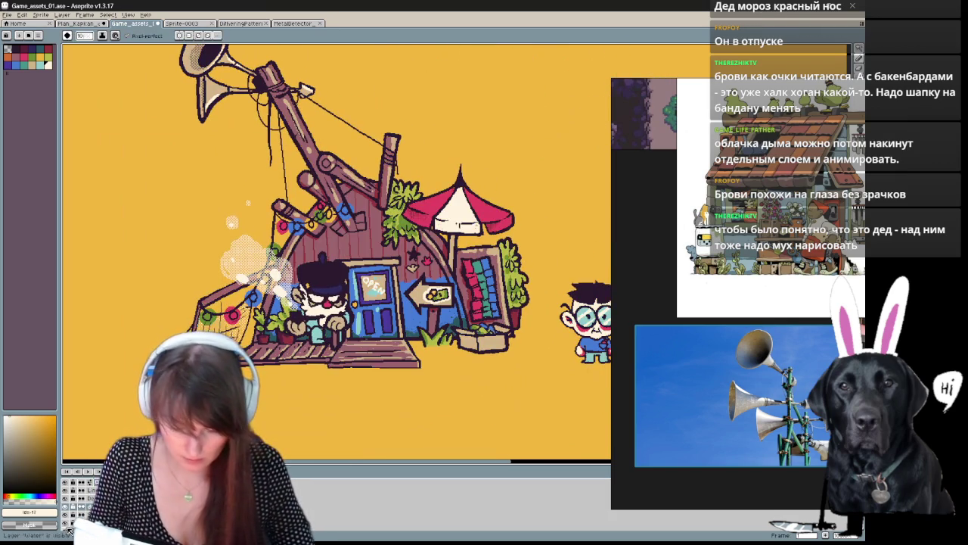
{"action": "left_click_drag", "start_coordinate": [454, 371], "coordinate": [385, 374]}
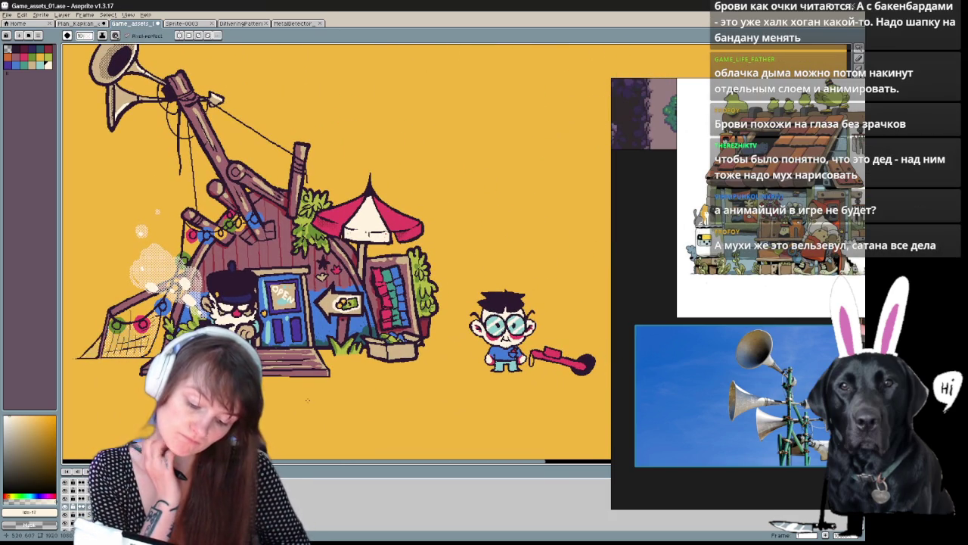
{"action": "left_click_drag", "start_coordinate": [307, 399], "coordinate": [335, 365]}
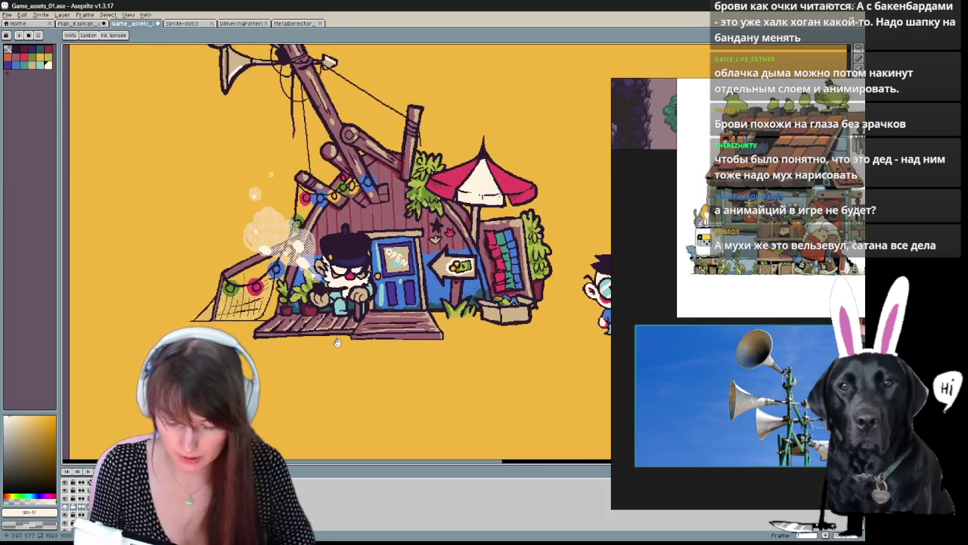
{"action": "scroll", "coordinate": [116, 345], "scroll_direction": "up", "scroll_amount": 2}
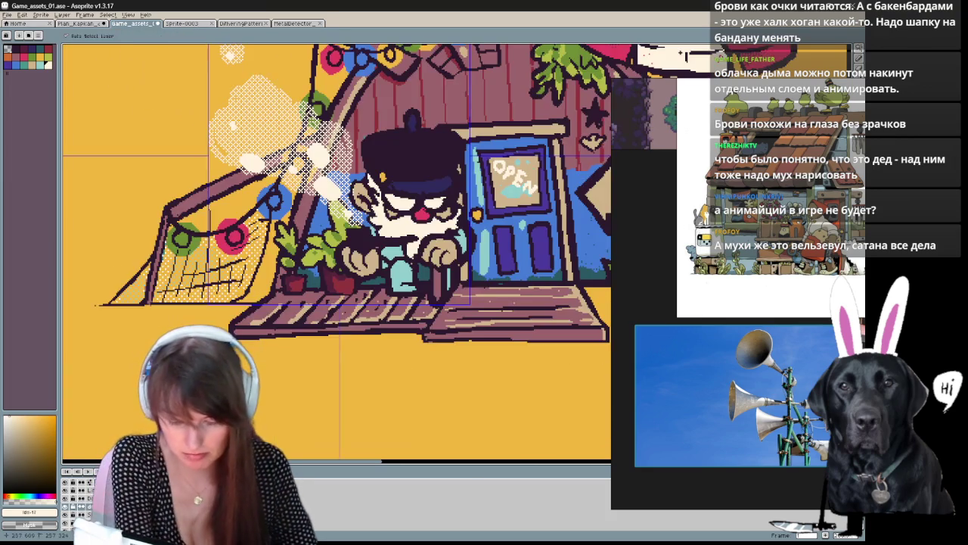
{"action": "mouse_move", "coordinate": [360, 316]}
{"action": "left_mouse_down"}
{"action": "mouse_move", "coordinate": [351, 447]}
{"action": "mouse_move", "coordinate": [318, 387]}
{"action": "left_mouse_up"}
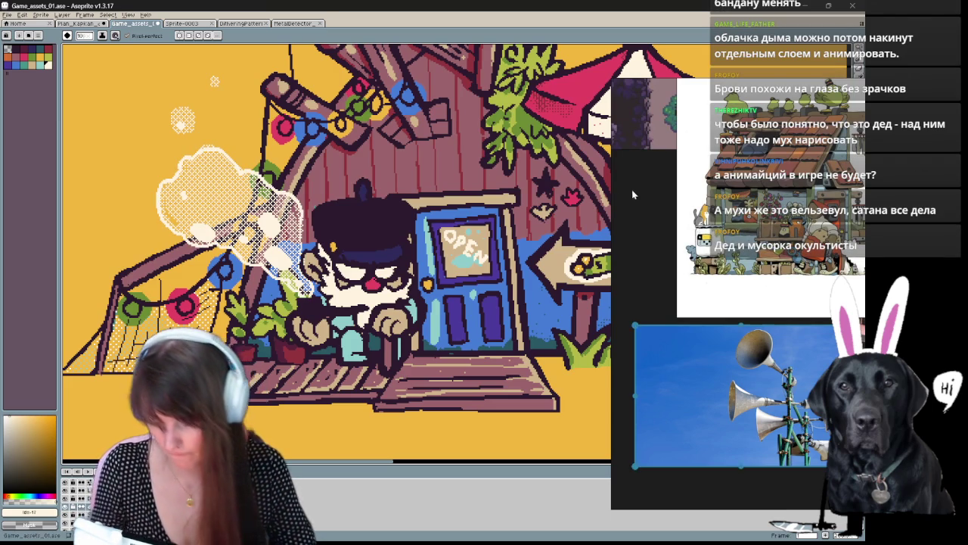
{"action": "mouse_move", "coordinate": [436, 234]}
{"action": "left_mouse_down"}
{"action": "mouse_move", "coordinate": [425, 295]}
{"action": "mouse_move", "coordinate": [408, 321]}
{"action": "mouse_move", "coordinate": [404, 299]}
{"action": "mouse_move", "coordinate": [395, 347]}
{"action": "mouse_move", "coordinate": [395, 338]}
{"action": "left_mouse_up"}
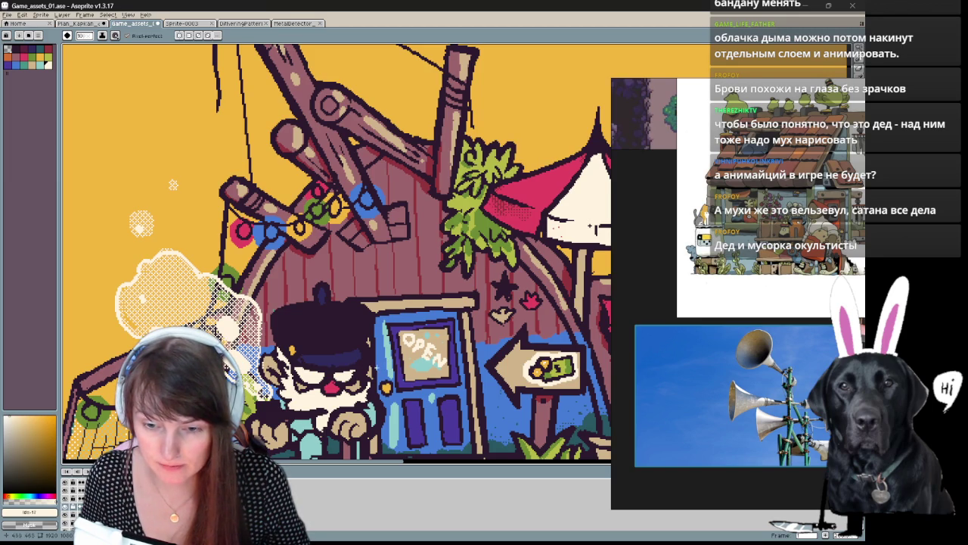
{"action": "mouse_move", "coordinate": [437, 401]}
{"action": "left_mouse_down"}
{"action": "mouse_move", "coordinate": [435, 314]}
{"action": "mouse_move", "coordinate": [462, 320]}
{"action": "mouse_move", "coordinate": [415, 302]}
{"action": "left_mouse_up"}
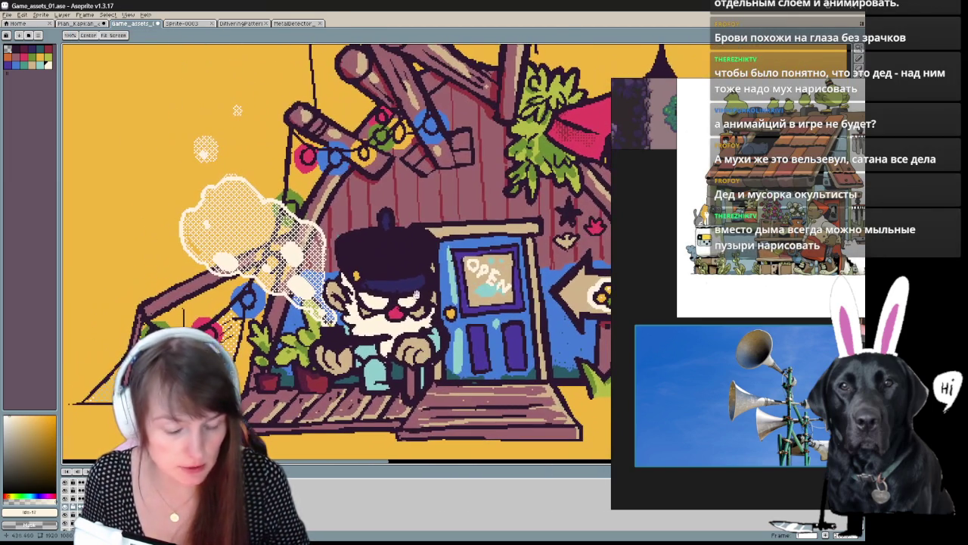
{"action": "key", "text": "ctrl+z"}
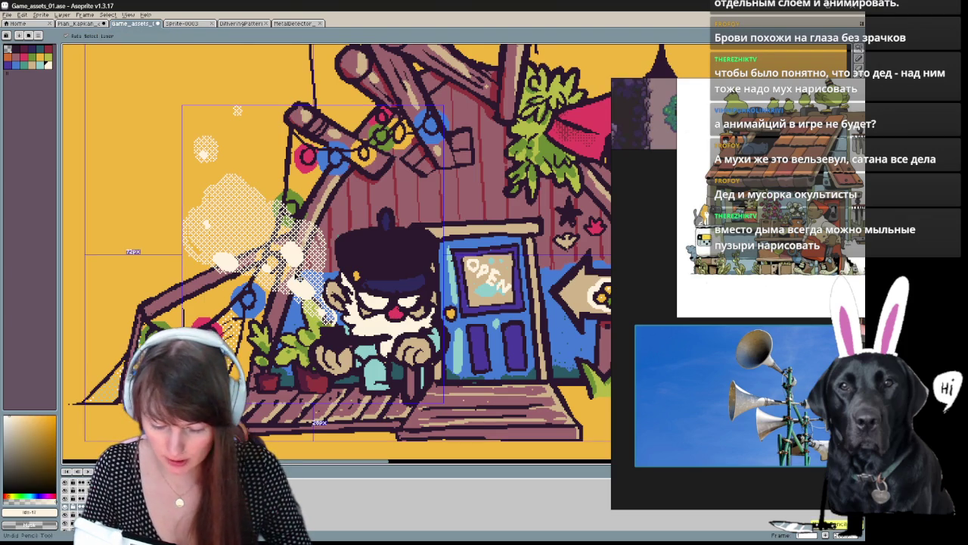
Step: Undo two dithered strokes and draw a chain of small white puffs and bubbles
{"action": "key", "text": "ctrl+z"}
{"action": "key", "text": "ctrl+z"}
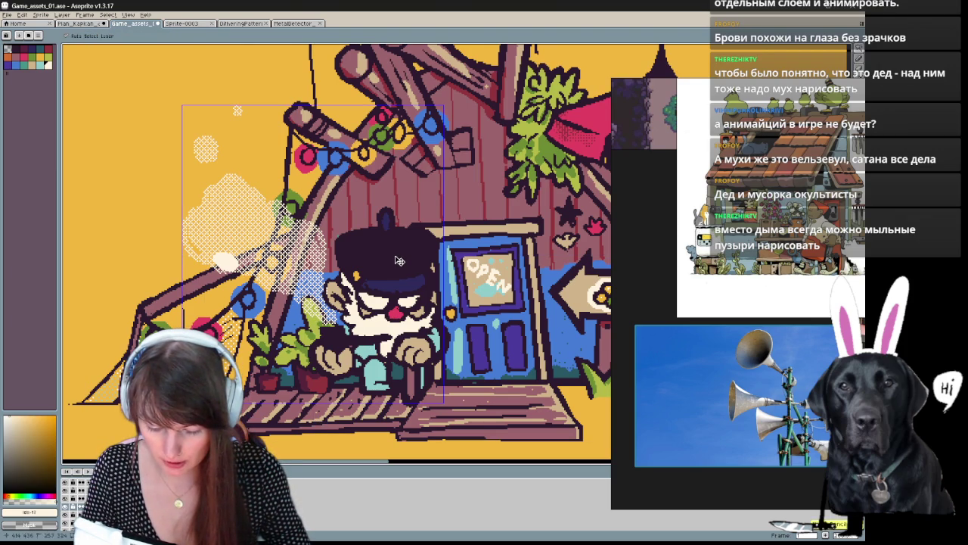
{"action": "key", "text": "ctrl+z"}
{"action": "key", "text": "ctrl+z"}
{"action": "key", "text": "ctrl+z"}
{"action": "key", "text": "ctrl+z"}
{"action": "key", "text": "b"}
{"action": "left_click_drag", "start_coordinate": [403, 255], "coordinate": [385, 252]}
{"action": "mouse_move", "coordinate": [293, 316]}
{"action": "left_mouse_down"}
{"action": "mouse_move", "coordinate": [285, 288]}
{"action": "mouse_move", "coordinate": [257, 253]}
{"action": "left_mouse_up"}
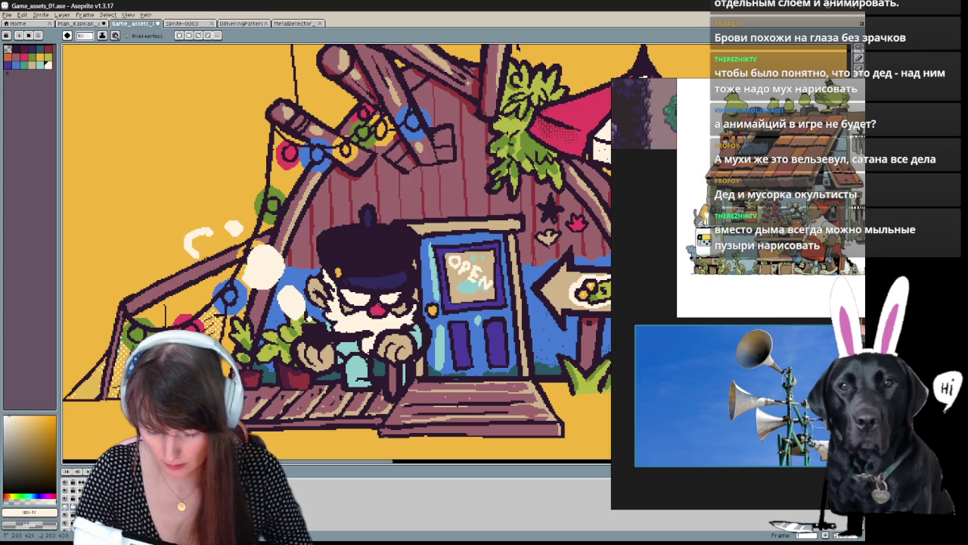
{"action": "left_click_drag", "start_coordinate": [194, 251], "coordinate": [211, 236]}
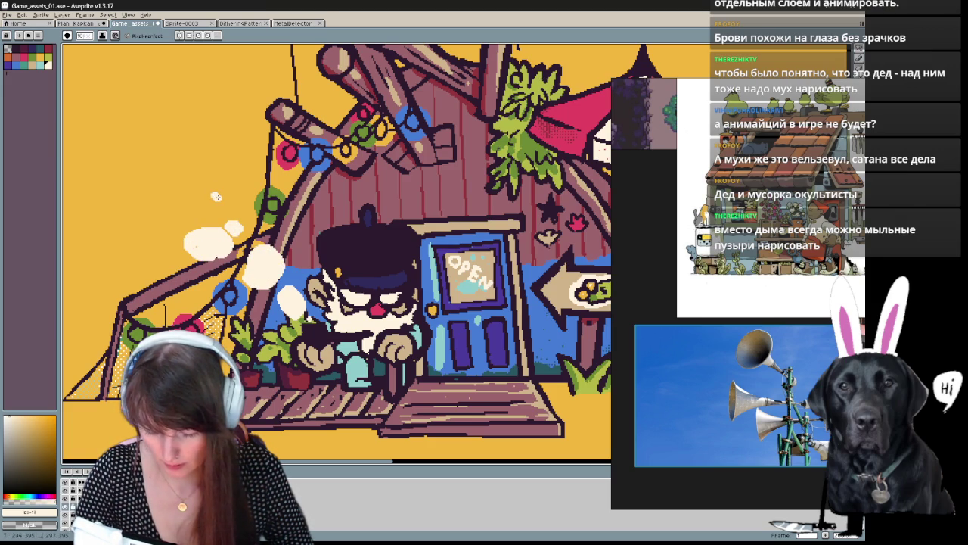
{"action": "left_click_drag", "start_coordinate": [205, 242], "coordinate": [155, 249]}
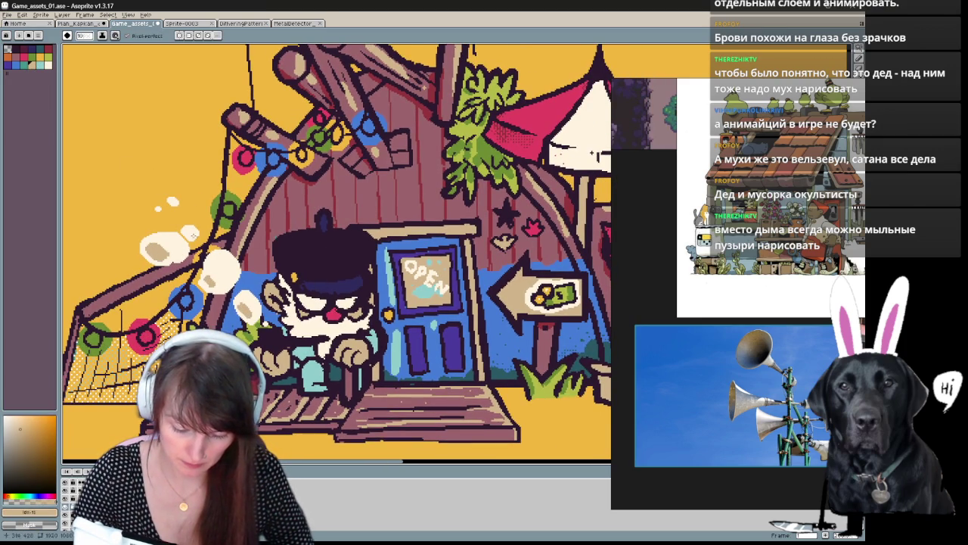
{"action": "left_click_drag", "start_coordinate": [186, 234], "coordinate": [161, 149]}
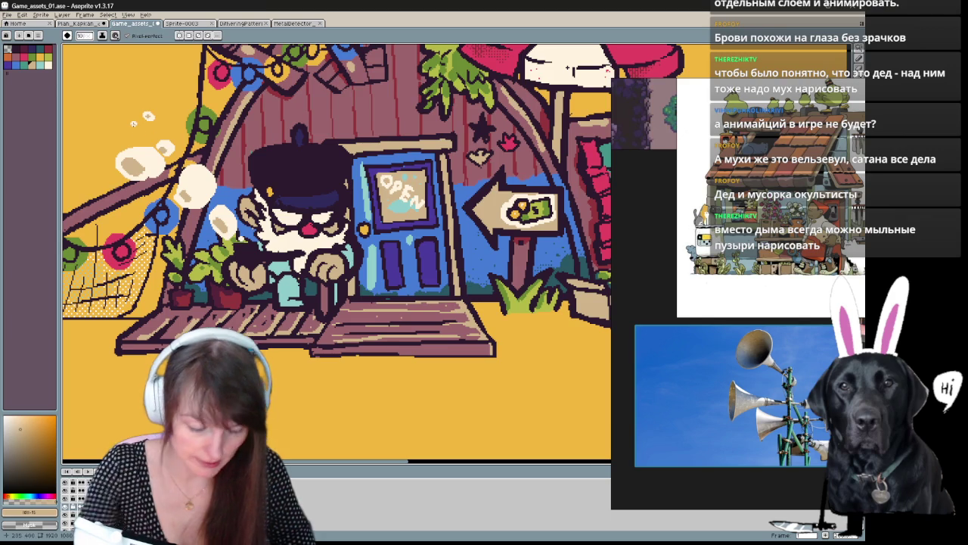
{"action": "scroll", "coordinate": [182, 174], "scroll_direction": "down", "scroll_amount": 2}
{"action": "scroll", "coordinate": [403, 375], "scroll_direction": "up", "scroll_amount": 1}
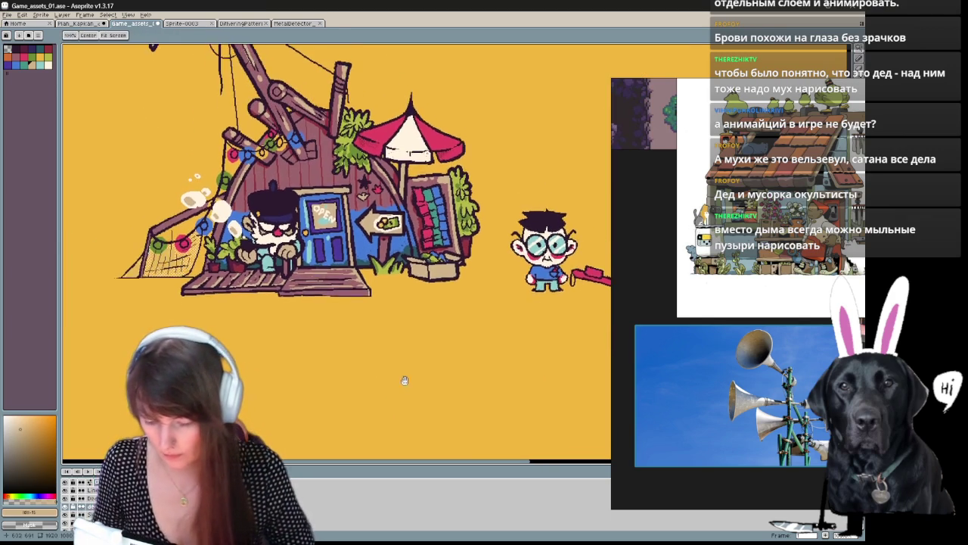
Step: Select a saved patterned brush from the brush list, then zoom out to the whole scene
{"action": "left_click_drag", "start_coordinate": [404, 376], "coordinate": [429, 406]}
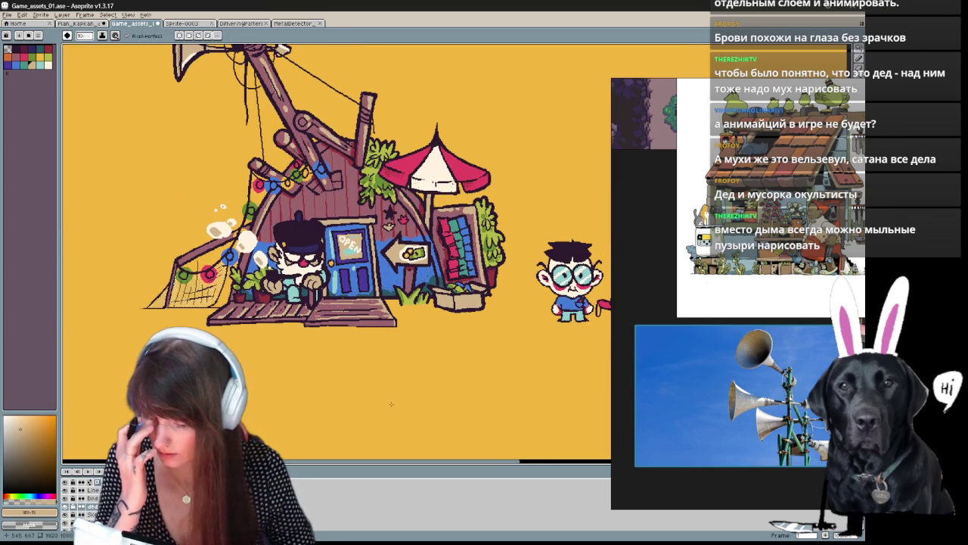
{"action": "scroll", "coordinate": [391, 404], "scroll_direction": "up", "scroll_amount": 1}
{"action": "scroll", "coordinate": [391, 404], "scroll_direction": "up", "scroll_amount": 1}
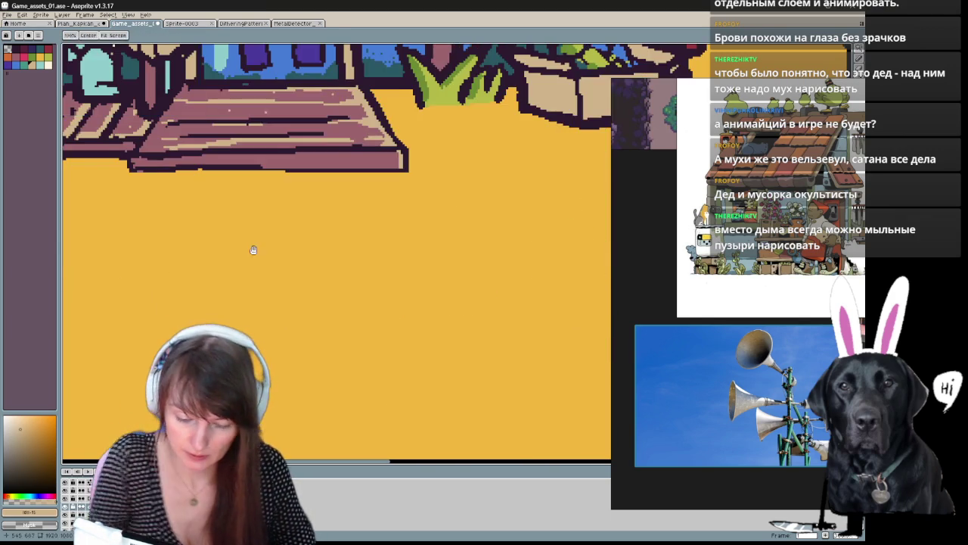
{"action": "scroll", "coordinate": [290, 248], "scroll_direction": "up", "scroll_amount": 1}
{"action": "scroll", "coordinate": [290, 248], "scroll_direction": "up", "scroll_amount": 3}
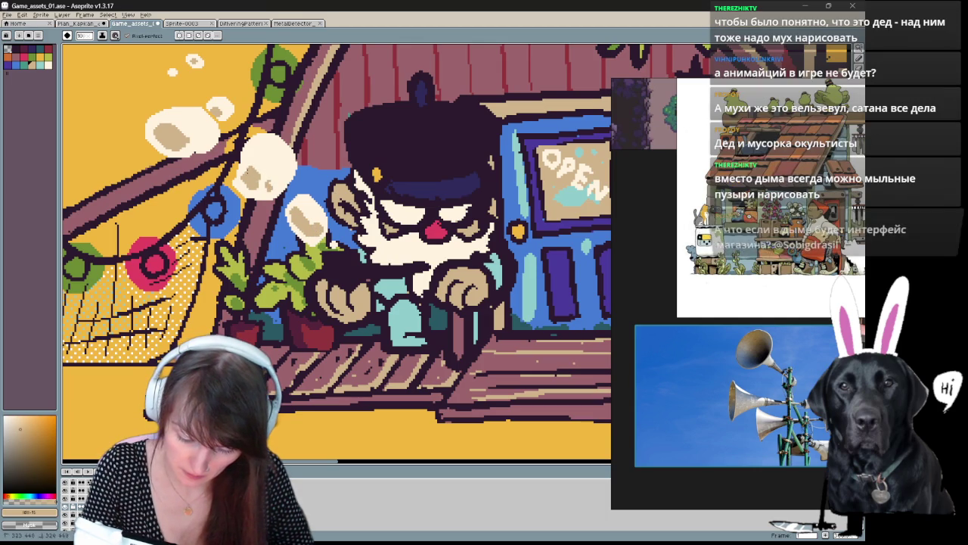
{"action": "scroll", "coordinate": [150, 108], "scroll_direction": "up", "scroll_amount": 2}
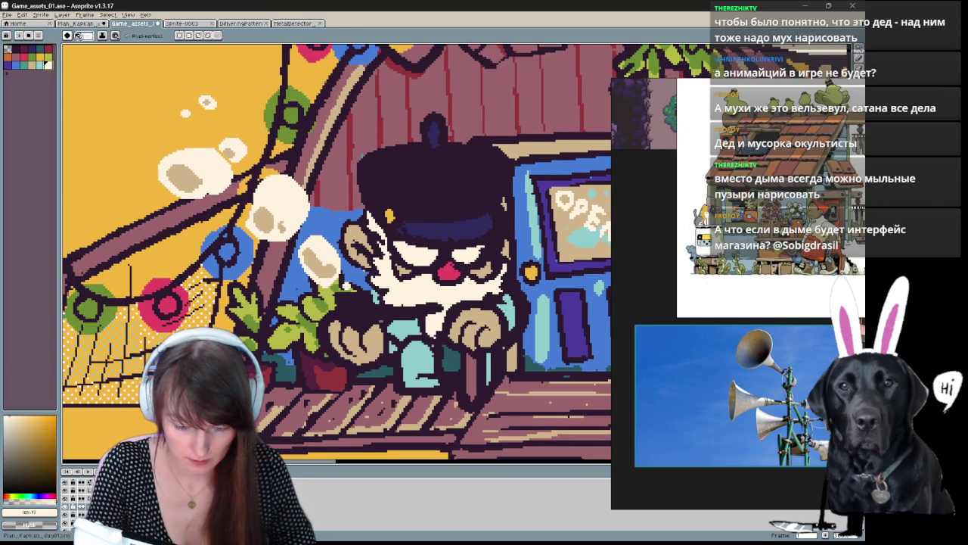
{"action": "left_click", "coordinate": [67, 35]}
{"action": "left_click", "coordinate": [76, 93]}
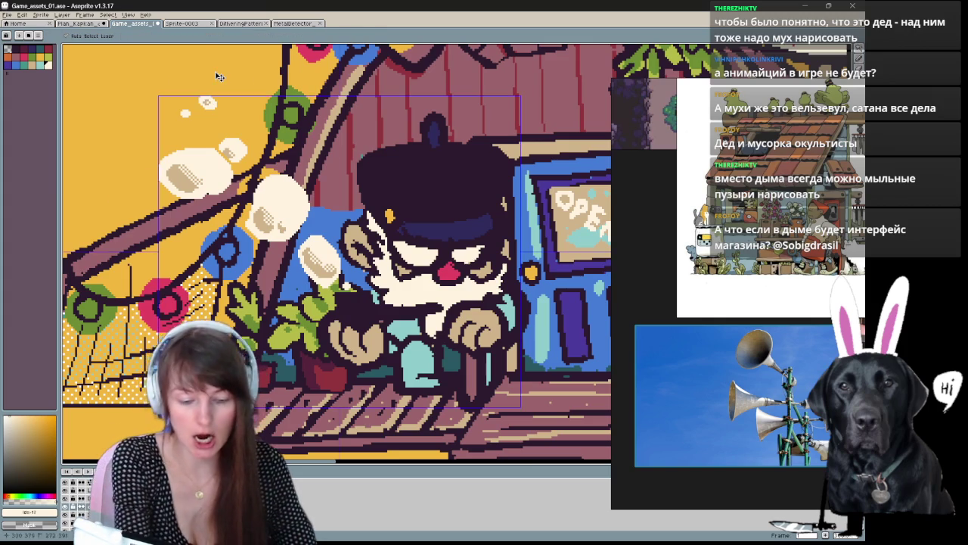
{"action": "scroll", "coordinate": [216, 75], "scroll_direction": "down", "scroll_amount": 3}
{"action": "mouse_move", "coordinate": [386, 265]}
{"action": "left_mouse_down"}
{"action": "mouse_move", "coordinate": [343, 352]}
{"action": "mouse_move", "coordinate": [363, 363]}
{"action": "left_mouse_up"}
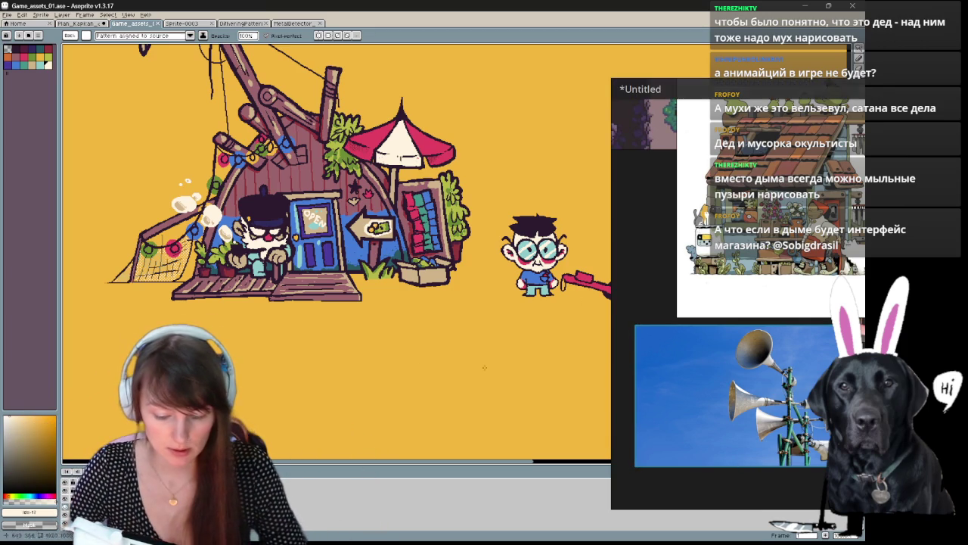
Step: Switch to the Plan_Kapkan_day01.png sketch and zoom into empty space for a note
{"action": "key", "text": "ctrl+shift+Tab"}
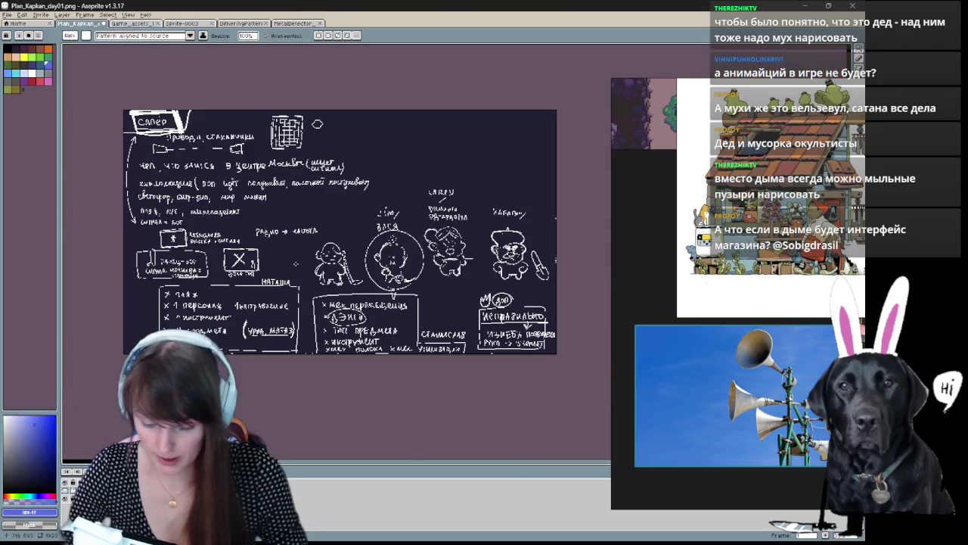
{"action": "scroll", "coordinate": [518, 146], "scroll_direction": "up", "scroll_amount": 1}
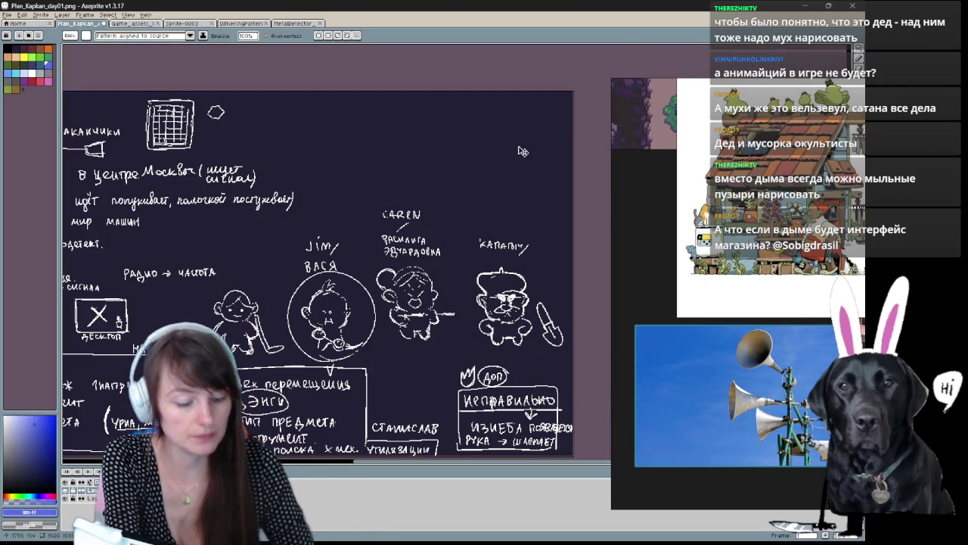
{"action": "scroll", "coordinate": [518, 146], "scroll_direction": "up", "scroll_amount": 1}
{"action": "left_click_drag", "start_coordinate": [392, 192], "coordinate": [461, 257]}
{"action": "key", "text": "b"}
{"action": "left_click_drag", "start_coordinate": [247, 146], "coordinate": [247, 156]}
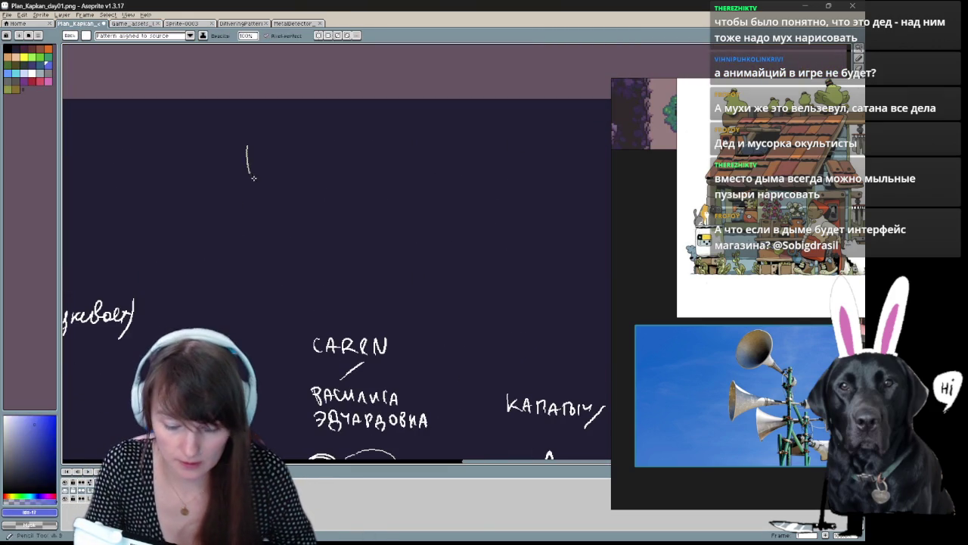
{"action": "key", "text": "ctrl+z"}
{"action": "key", "text": "ctrl+z"}
Step: Write the blue note 'в дыме_ UI магаз' on the plan, then return to Game_assets_01
{"action": "left_click", "coordinate": [73, 37]}
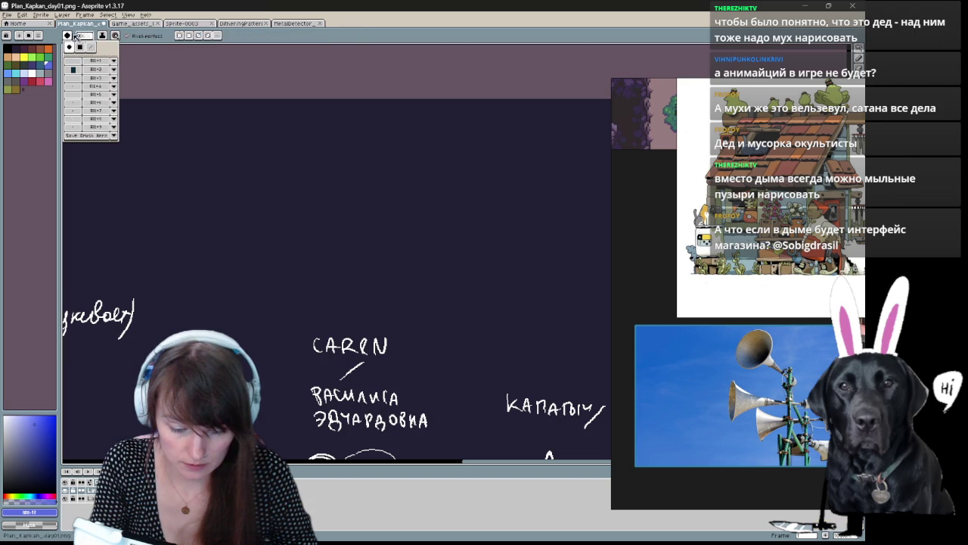
{"action": "left_click_drag", "start_coordinate": [227, 150], "coordinate": [227, 165]}
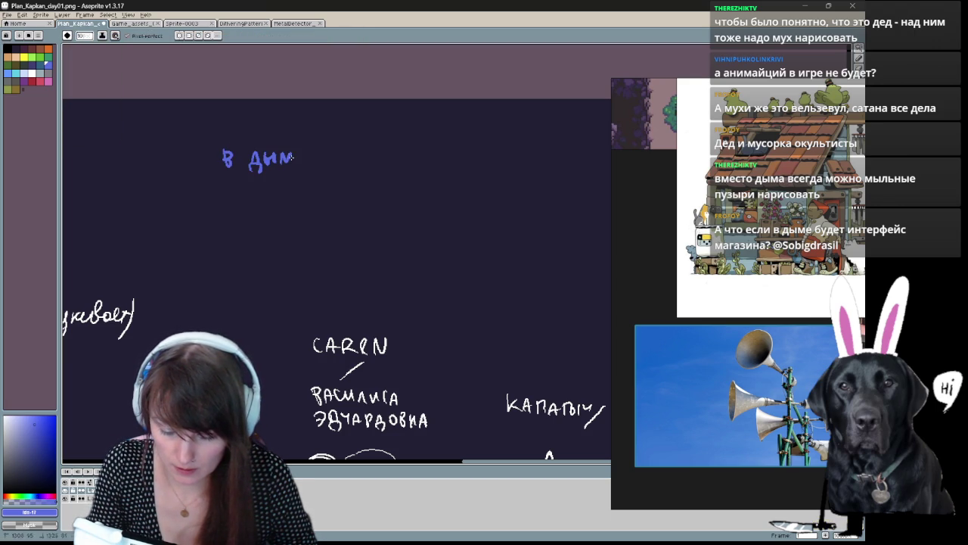
{"action": "left_click_drag", "start_coordinate": [315, 162], "coordinate": [344, 147]}
{"action": "key", "text": "ctrl+z"}
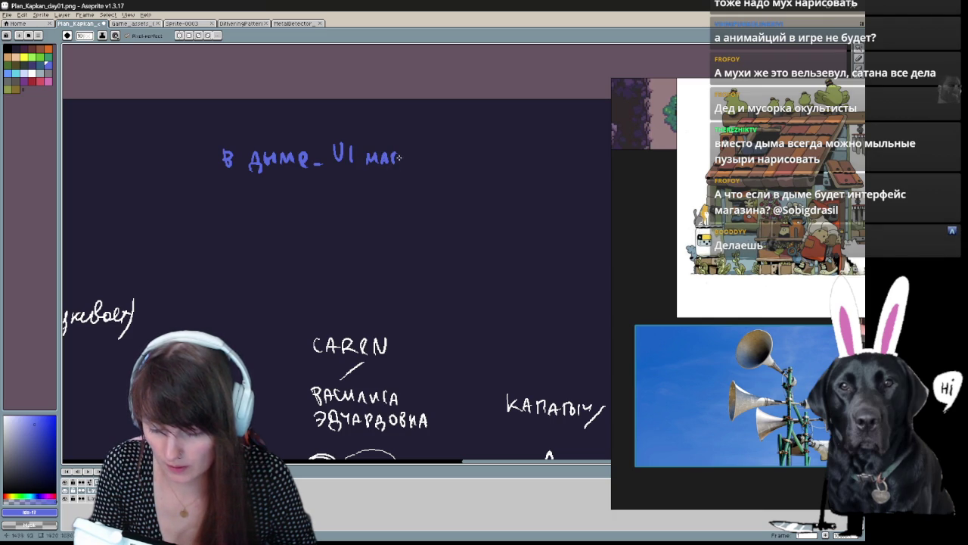
{"action": "left_click_drag", "start_coordinate": [201, 154], "coordinate": [209, 163]}
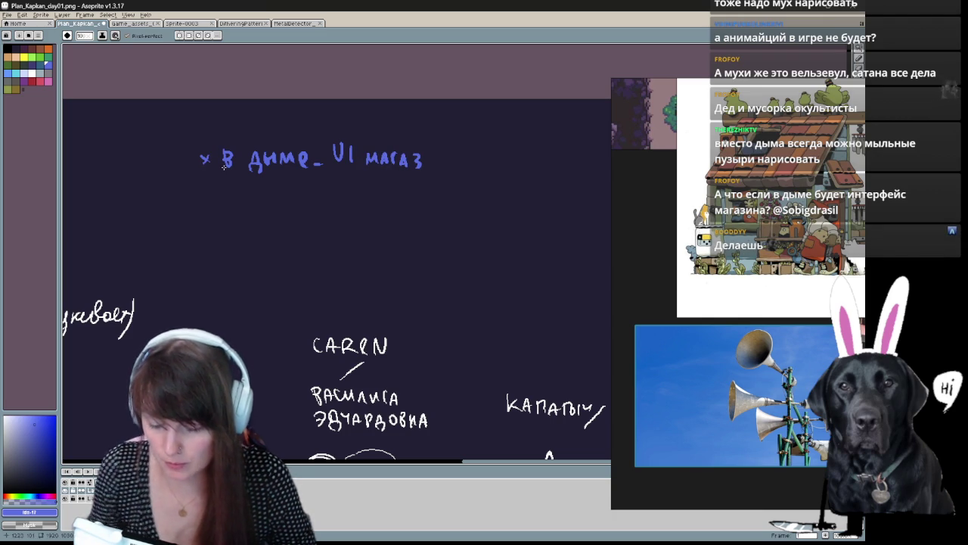
{"action": "left_click", "coordinate": [694, 396]}
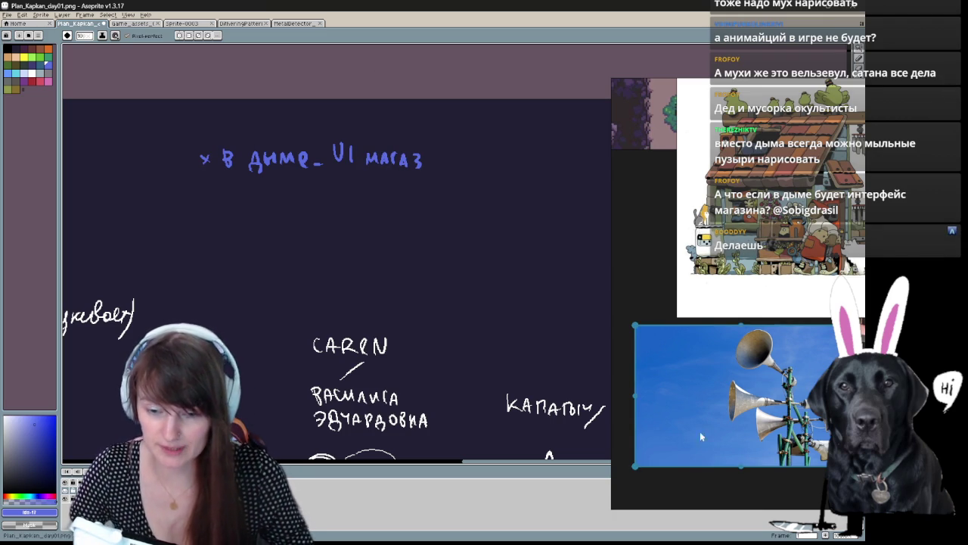
{"action": "left_click", "coordinate": [591, 320]}
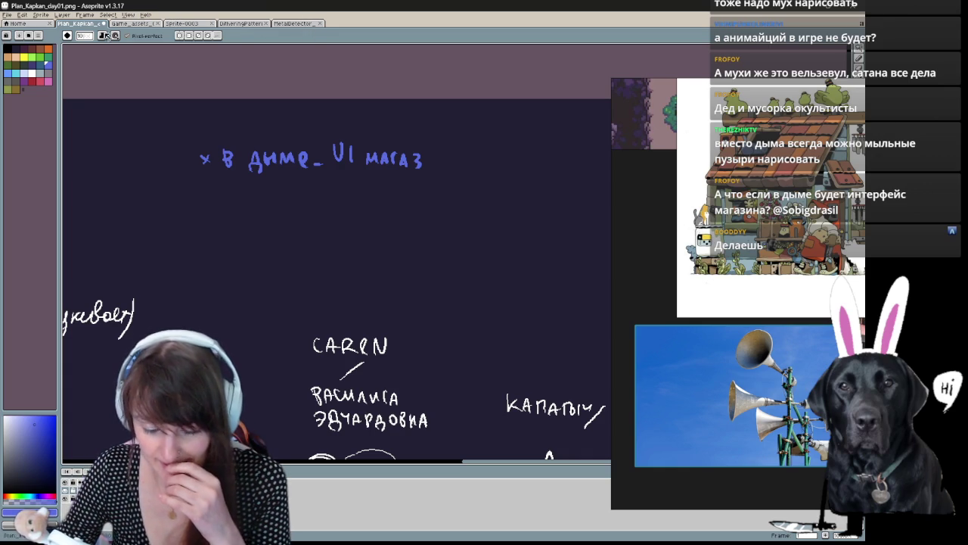
{"action": "left_click", "coordinate": [125, 23]}
{"action": "scroll", "coordinate": [379, 227], "scroll_direction": "down", "scroll_amount": 2}
{"action": "scroll", "coordinate": [448, 225], "scroll_direction": "up", "scroll_amount": 1}
Step: Zoom and pan the view to centre on the boy and barrel
{"action": "scroll", "coordinate": [449, 224], "scroll_direction": "up", "scroll_amount": 1}
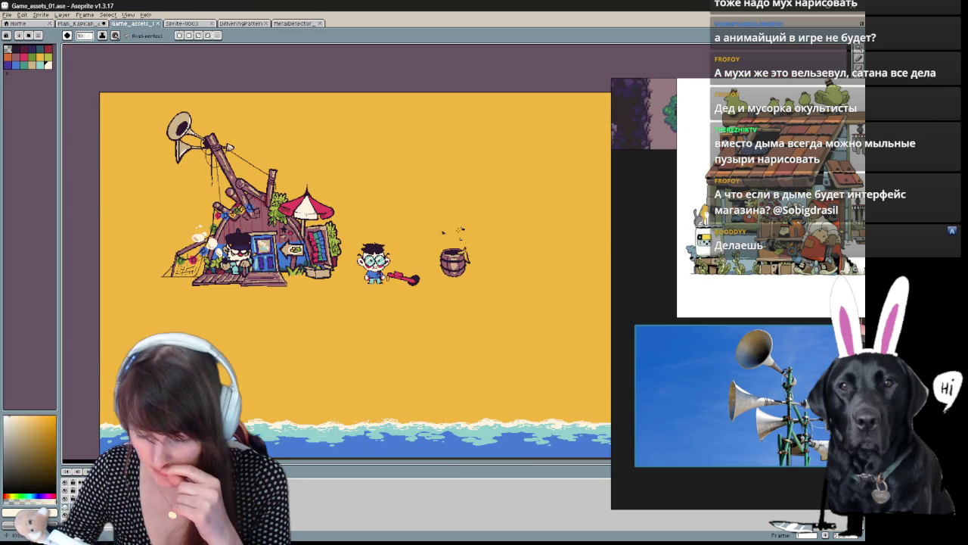
{"action": "scroll", "coordinate": [363, 269], "scroll_direction": "up", "scroll_amount": 1}
{"action": "scroll", "coordinate": [367, 267], "scroll_direction": "down", "scroll_amount": 1}
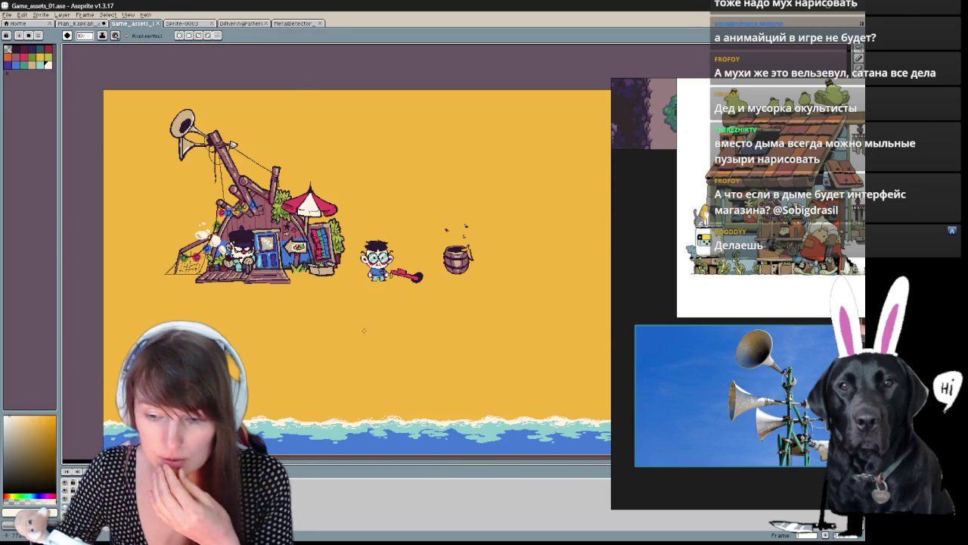
{"action": "scroll", "coordinate": [338, 343], "scroll_direction": "up", "scroll_amount": 1}
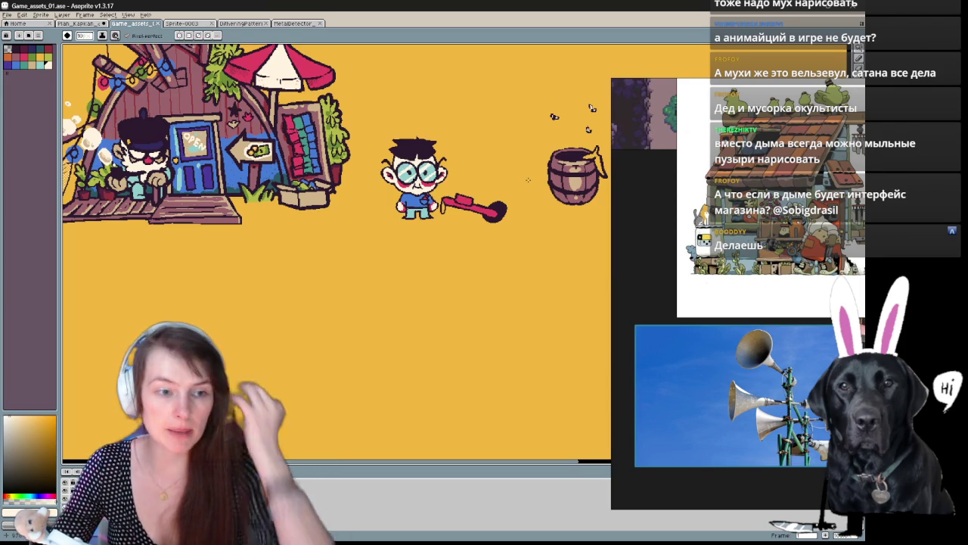
{"action": "left_click_drag", "start_coordinate": [318, 322], "coordinate": [251, 232]}
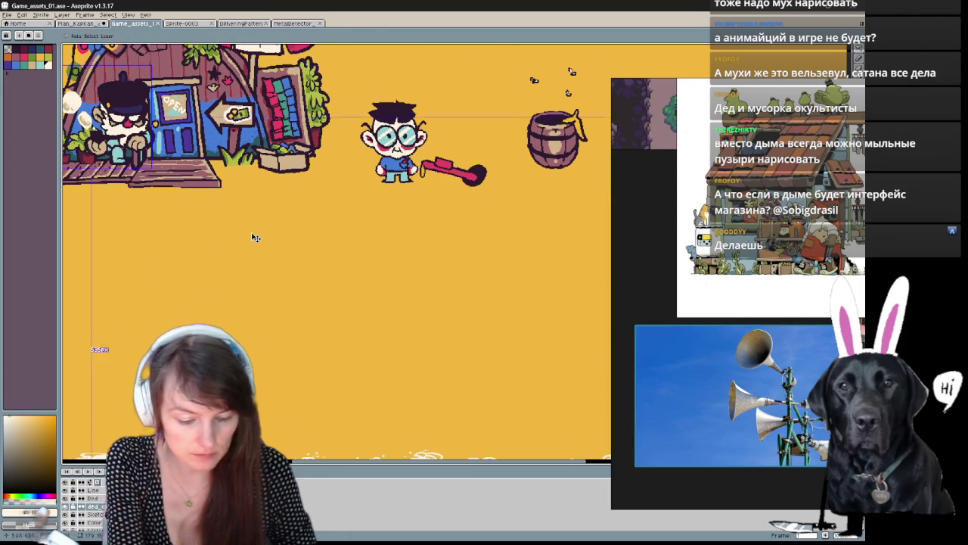
{"action": "scroll", "coordinate": [251, 232], "scroll_direction": "up", "scroll_amount": 1}
{"action": "left_click_drag", "start_coordinate": [251, 232], "coordinate": [142, 362]}
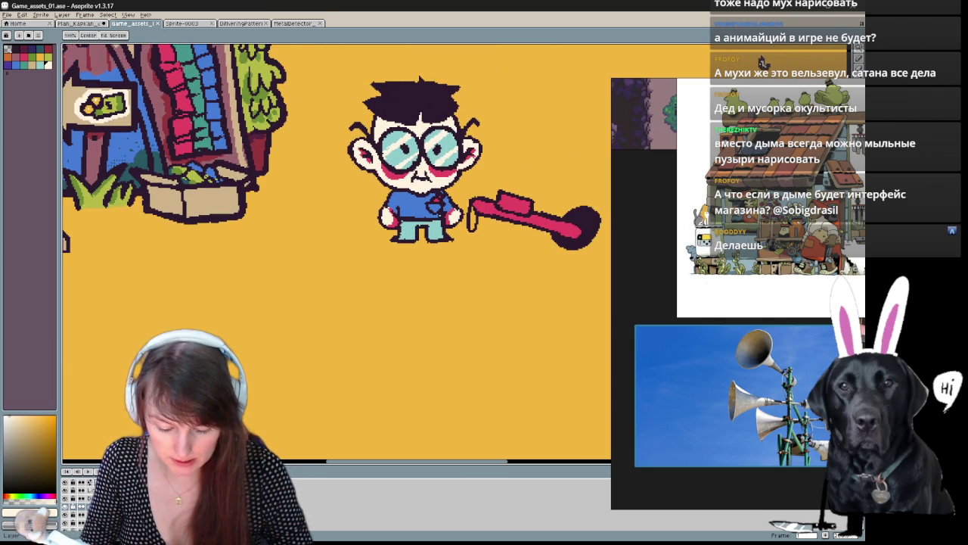
{"action": "mouse_move", "coordinate": [316, 373]}
{"action": "left_mouse_down"}
{"action": "mouse_move", "coordinate": [227, 330]}
{"action": "mouse_move", "coordinate": [260, 284]}
{"action": "left_mouse_up"}
Step: Undo the stray light stroke and pick pink as the drawing colour
{"action": "key", "text": "ctrl+z"}
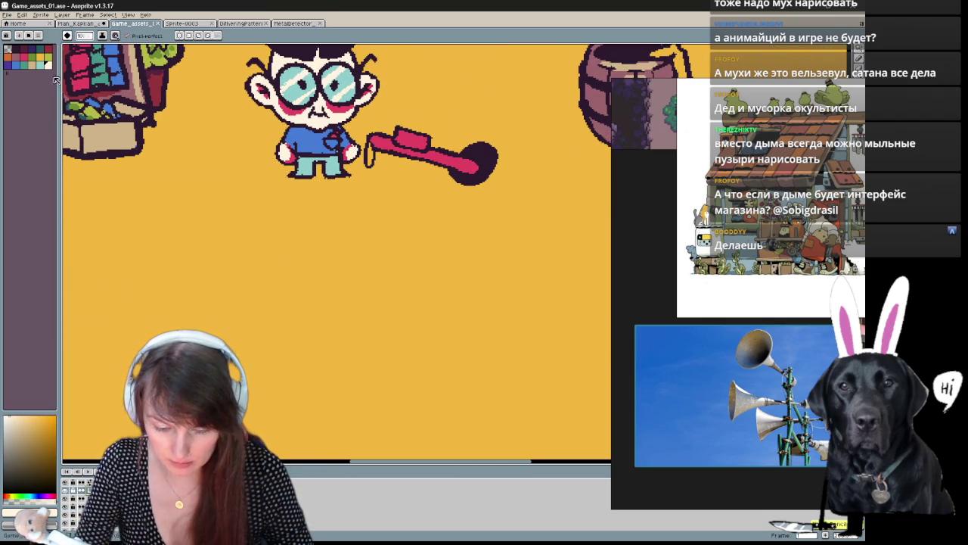
{"action": "left_click", "coordinate": [25, 54]}
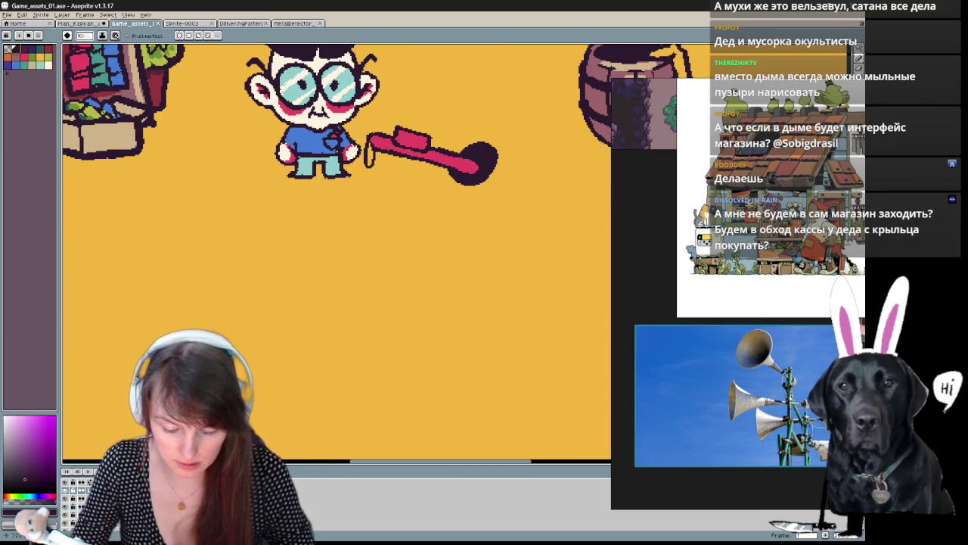
{"action": "key", "text": "v"}
{"action": "key", "text": "b"}
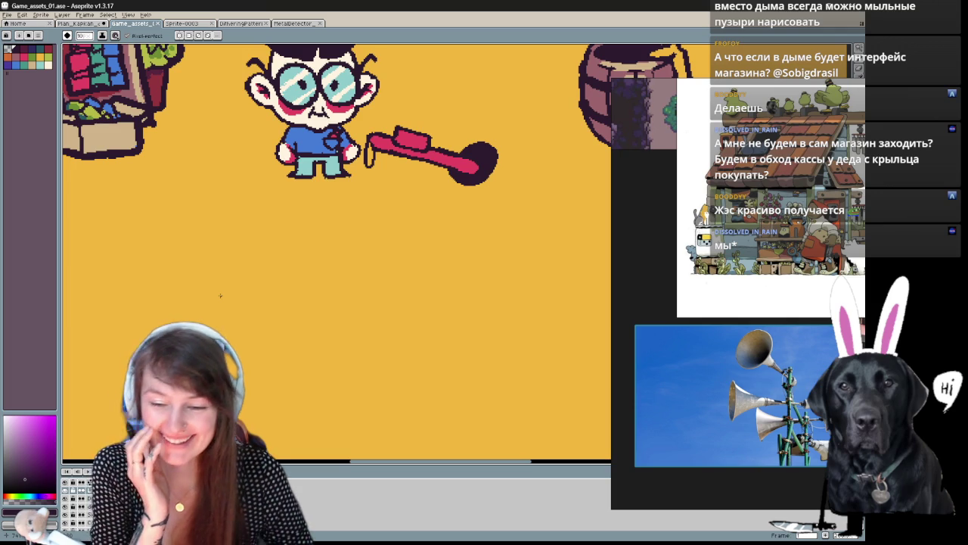
{"action": "scroll", "coordinate": [220, 296], "scroll_direction": "down", "scroll_amount": 2}
{"action": "scroll", "coordinate": [373, 383], "scroll_direction": "up", "scroll_amount": 2}
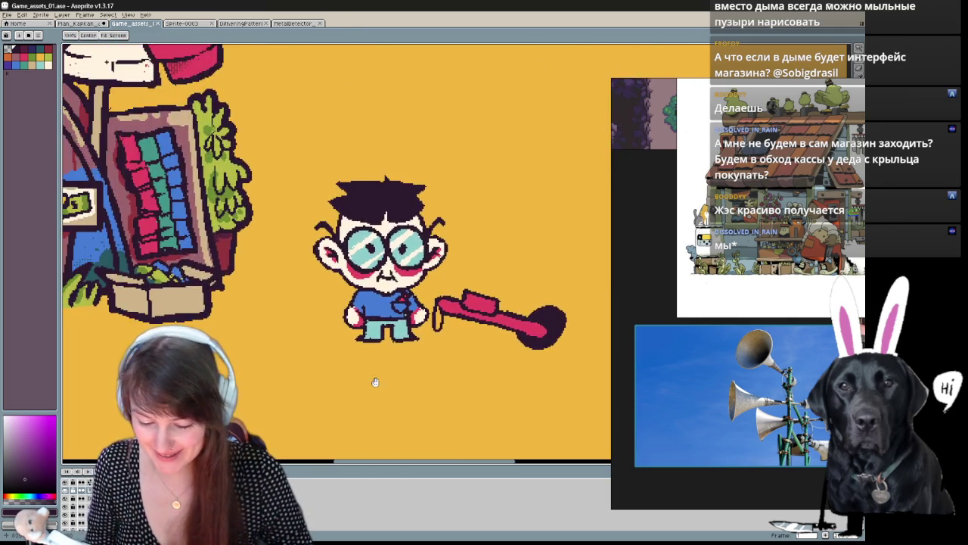
{"action": "scroll", "coordinate": [588, 375], "scroll_direction": "up", "scroll_amount": 2}
{"action": "mouse_move", "coordinate": [587, 376]}
{"action": "left_mouse_down"}
{"action": "mouse_move", "coordinate": [402, 371]}
{"action": "mouse_move", "coordinate": [371, 292]}
{"action": "left_mouse_up"}
Step: Open the Run Command palette, clear its search, then close it
{"action": "scroll", "coordinate": [320, 305], "scroll_direction": "up", "scroll_amount": 2}
{"action": "key", "text": "ctrl+space"}
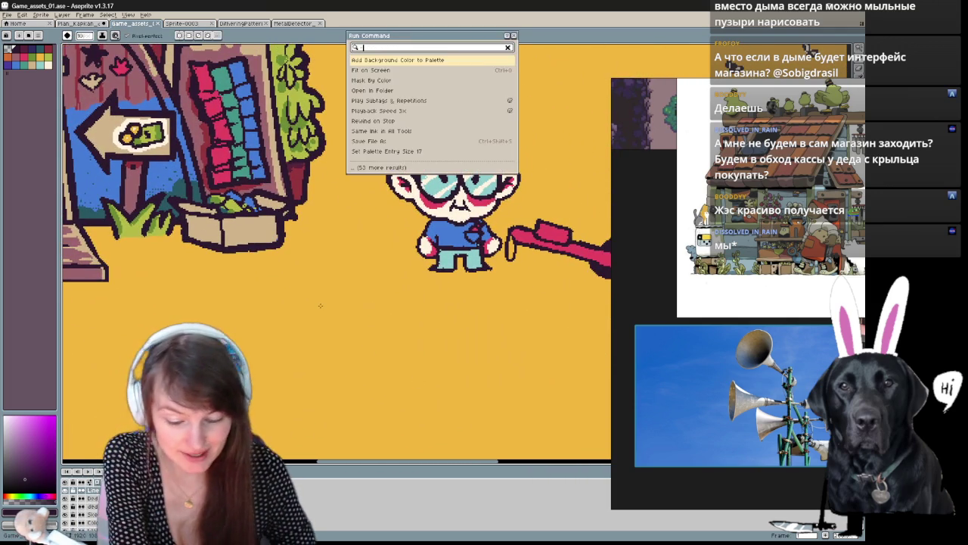
{"action": "left_click", "coordinate": [511, 52]}
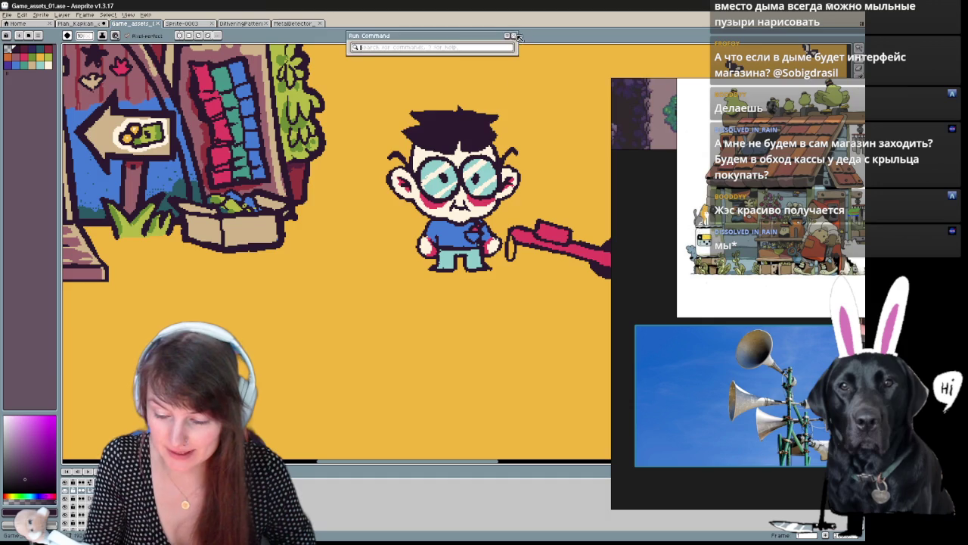
{"action": "left_click", "coordinate": [518, 37]}
Step: Pan across the whole shop scene and the metal-detector boy, ending back on the Pencil
{"action": "scroll", "coordinate": [309, 260], "scroll_direction": "down", "scroll_amount": 4}
{"action": "scroll", "coordinate": [309, 260], "scroll_direction": "up", "scroll_amount": 1}
{"action": "mouse_move", "coordinate": [309, 259]}
{"action": "left_mouse_down"}
{"action": "mouse_move", "coordinate": [428, 409]}
{"action": "mouse_move", "coordinate": [519, 355]}
{"action": "mouse_move", "coordinate": [485, 346]}
{"action": "left_mouse_up"}
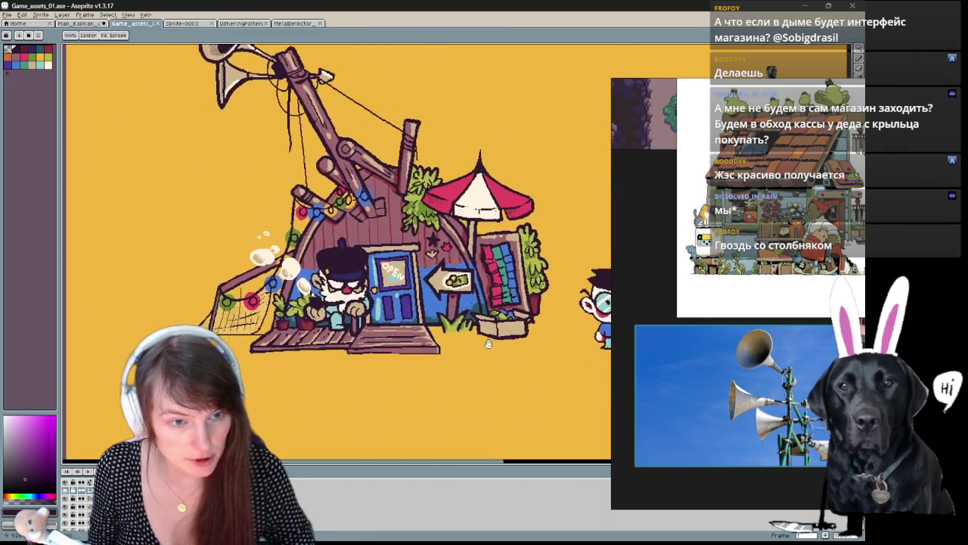
{"action": "scroll", "coordinate": [486, 345], "scroll_direction": "down", "scroll_amount": 1}
{"action": "scroll", "coordinate": [499, 378], "scroll_direction": "up", "scroll_amount": 2}
{"action": "mouse_move", "coordinate": [500, 387]}
{"action": "left_mouse_down"}
{"action": "mouse_move", "coordinate": [493, 344]}
{"action": "mouse_move", "coordinate": [394, 357]}
{"action": "mouse_move", "coordinate": [318, 301]}
{"action": "left_mouse_up"}
{"action": "key", "text": "v"}
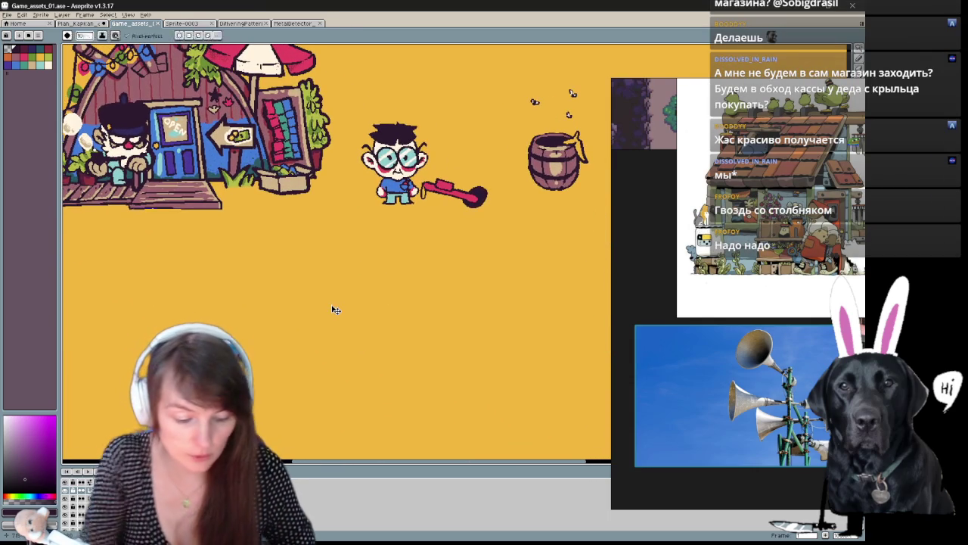
{"action": "scroll", "coordinate": [336, 309], "scroll_direction": "down", "scroll_amount": 2}
{"action": "scroll", "coordinate": [336, 309], "scroll_direction": "up", "scroll_amount": 3}
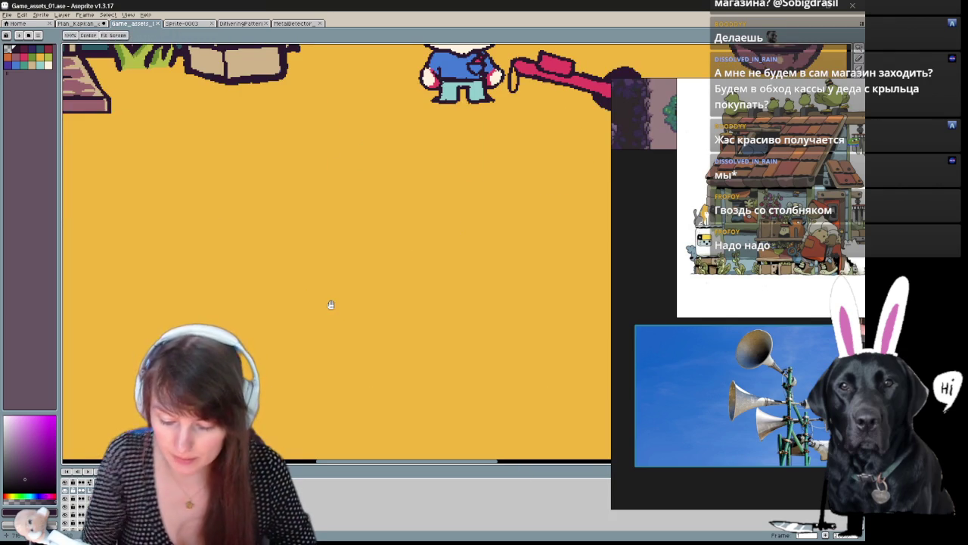
{"action": "key", "text": "b"}
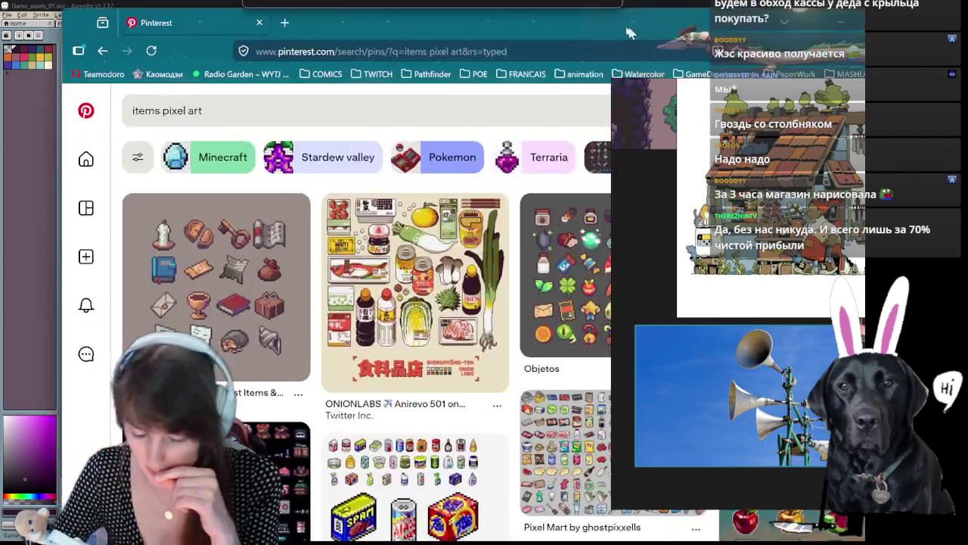
Step: Scroll through the Pinterest 'items pixel art' results for reference
{"action": "scroll", "coordinate": [355, 340], "scroll_direction": "down", "scroll_amount": 3}
{"action": "scroll", "coordinate": [356, 340], "scroll_direction": "up", "scroll_amount": 1}
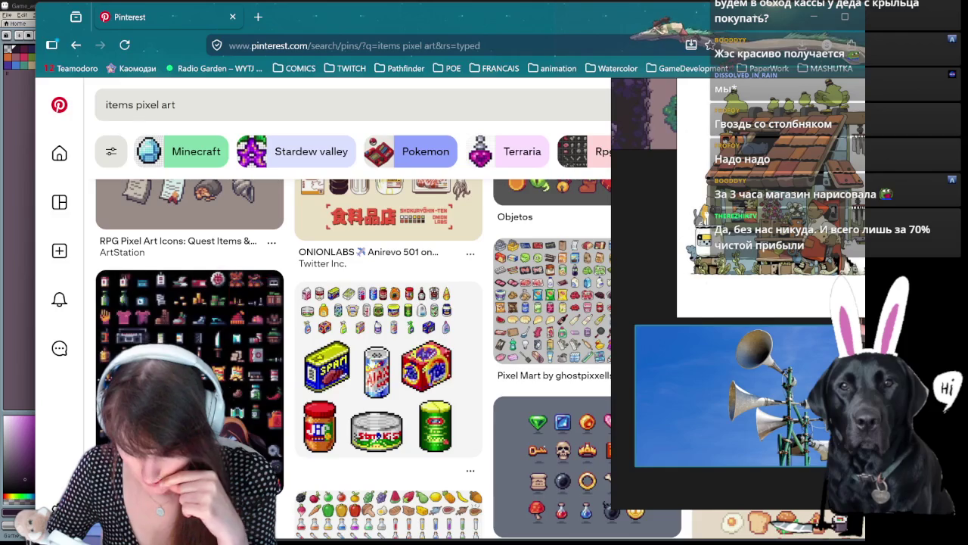
{"action": "scroll", "coordinate": [360, 333], "scroll_direction": "up", "scroll_amount": 1}
{"action": "scroll", "coordinate": [353, 310], "scroll_direction": "down", "scroll_amount": 3}
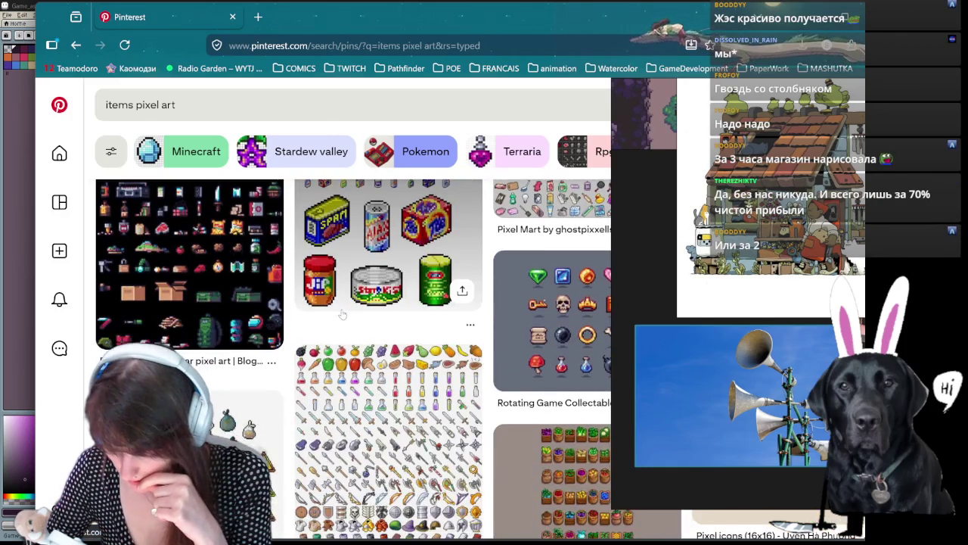
{"action": "scroll", "coordinate": [363, 303], "scroll_direction": "down", "scroll_amount": 3}
{"action": "scroll", "coordinate": [378, 289], "scroll_direction": "down", "scroll_amount": 2}
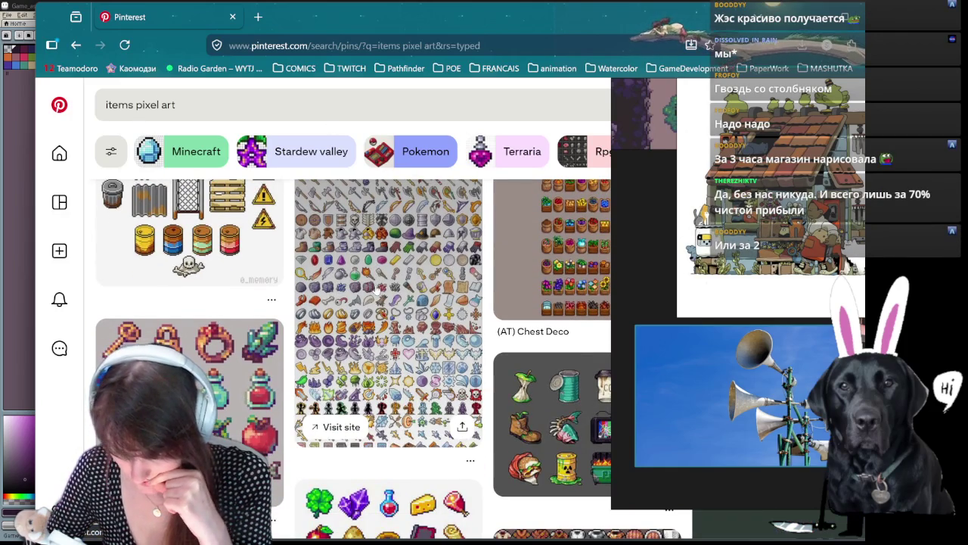
{"action": "scroll", "coordinate": [333, 283], "scroll_direction": "down", "scroll_amount": 2}
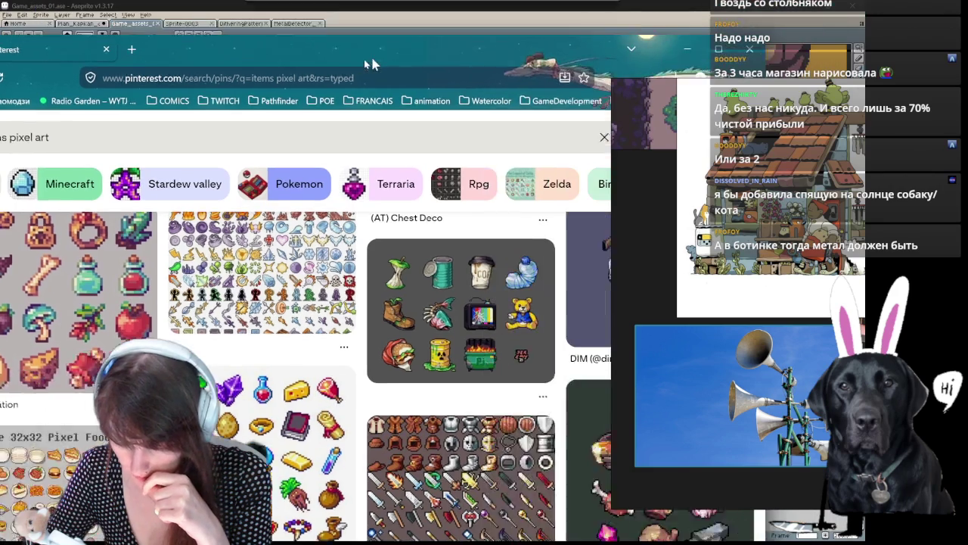
Step: Move the Pinterest window aside, browse a little more, then minimize it
{"action": "left_click_drag", "start_coordinate": [582, 17], "coordinate": [363, 63]}
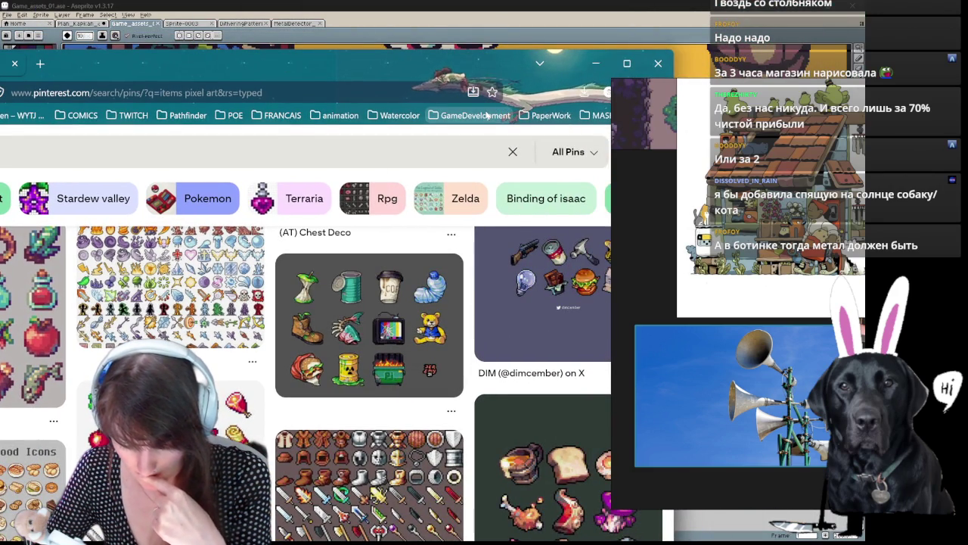
{"action": "scroll", "coordinate": [422, 225], "scroll_direction": "down", "scroll_amount": 2}
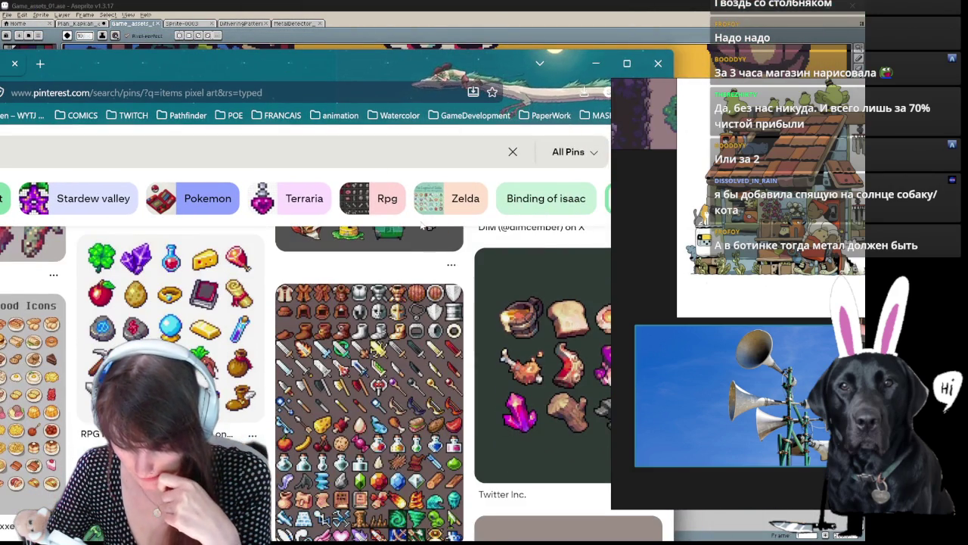
{"action": "scroll", "coordinate": [378, 303], "scroll_direction": "down", "scroll_amount": 1}
{"action": "scroll", "coordinate": [340, 333], "scroll_direction": "up", "scroll_amount": 1}
{"action": "scroll", "coordinate": [328, 347], "scroll_direction": "down", "scroll_amount": 2}
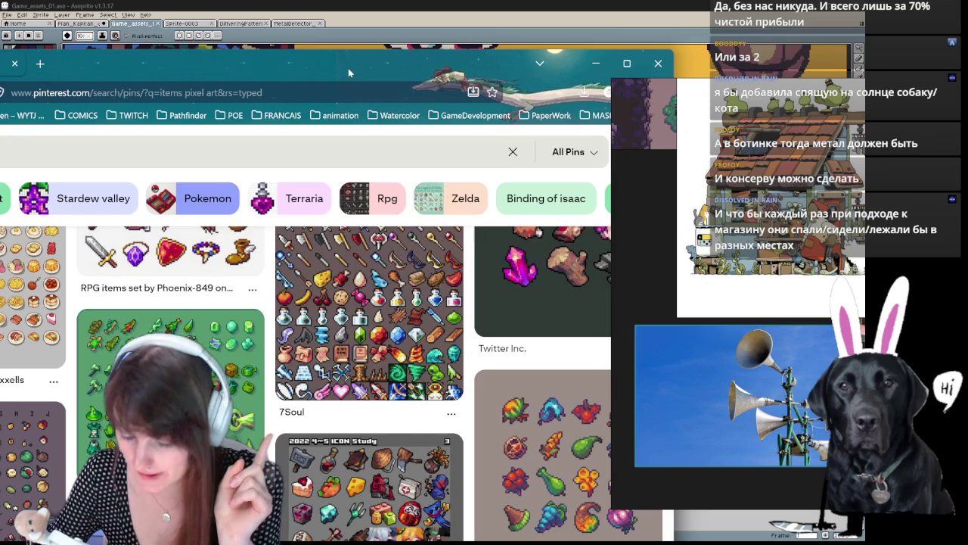
{"action": "left_click", "coordinate": [595, 63]}
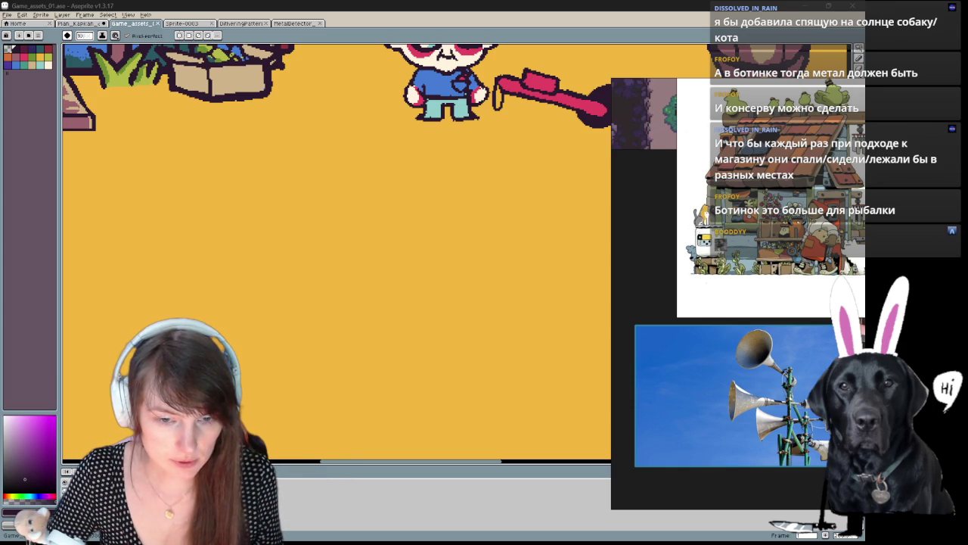
Step: Draw the tin can's oval rim and its side and bottom curve
{"action": "key", "text": "ctrl+z"}
{"action": "scroll", "coordinate": [445, 220], "scroll_direction": "up", "scroll_amount": 2}
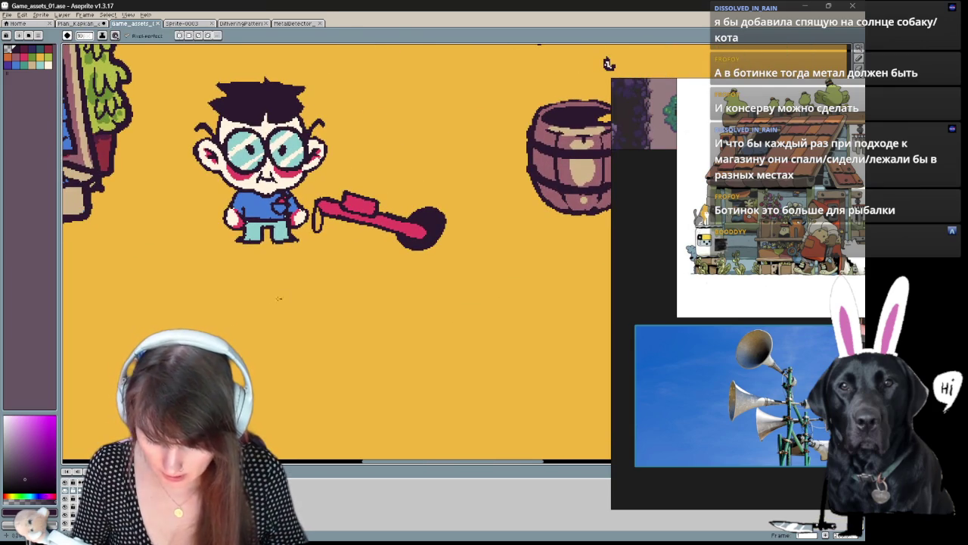
{"action": "scroll", "coordinate": [274, 155], "scroll_direction": "up", "scroll_amount": 4}
{"action": "left_click_drag", "start_coordinate": [242, 163], "coordinate": [302, 163]}
{"action": "key", "text": "ctrl+z"}
{"action": "scroll", "coordinate": [300, 295], "scroll_direction": "down", "scroll_amount": 6}
{"action": "mouse_move", "coordinate": [301, 285]}
{"action": "left_mouse_down"}
{"action": "mouse_move", "coordinate": [242, 306]}
{"action": "mouse_move", "coordinate": [310, 286]}
{"action": "left_mouse_up"}
{"action": "scroll", "coordinate": [324, 341], "scroll_direction": "down", "scroll_amount": 3}
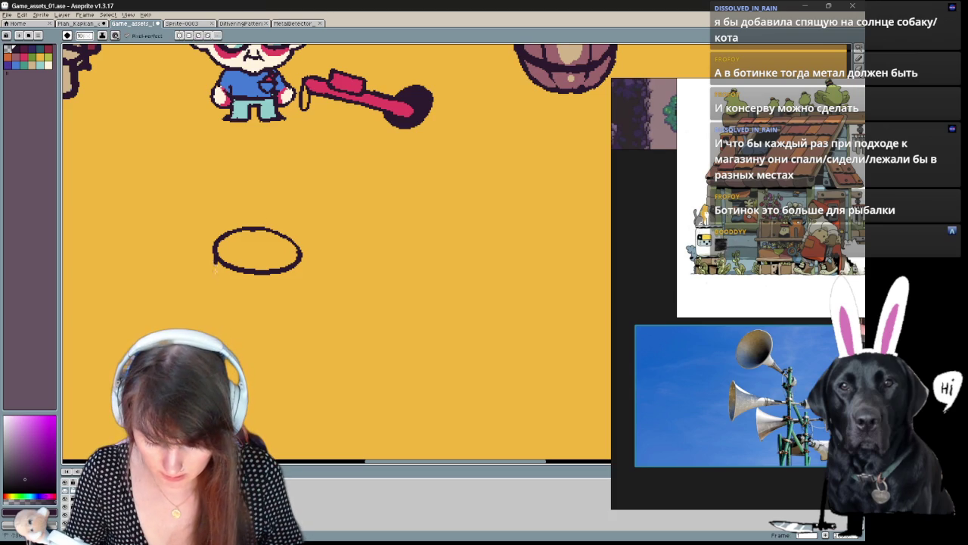
{"action": "left_click_drag", "start_coordinate": [220, 292], "coordinate": [291, 303]}
{"action": "key", "text": "ctrl+z"}
{"action": "left_click_drag", "start_coordinate": [215, 274], "coordinate": [283, 302]}
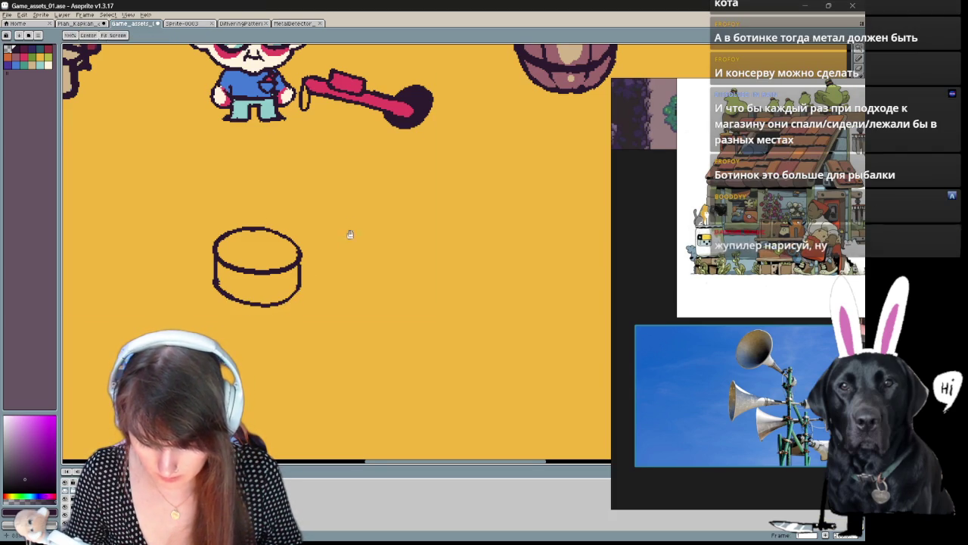
Step: Add the curled lid rising from the can and toggle layer visibility to check the line art
{"action": "scroll", "coordinate": [363, 265], "scroll_direction": "up", "scroll_amount": 2}
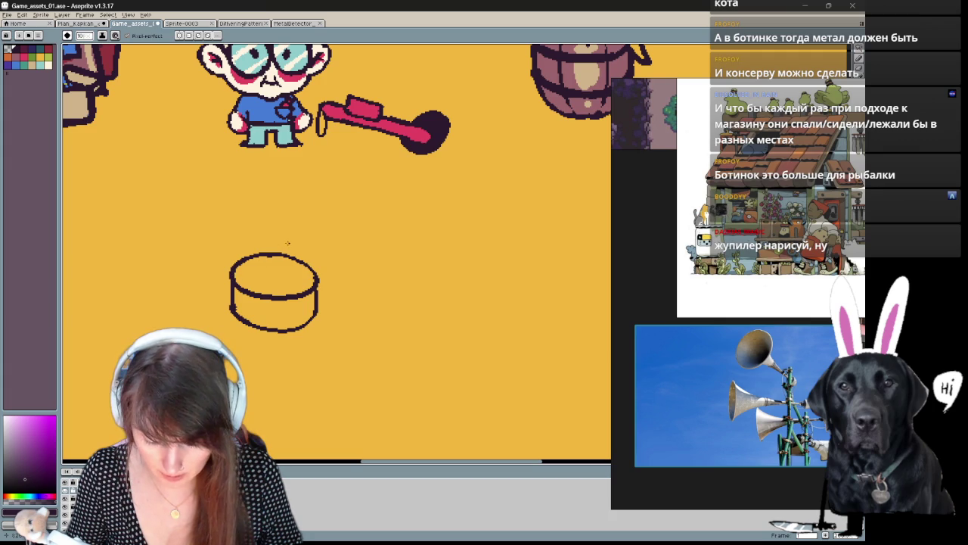
{"action": "left_click_drag", "start_coordinate": [255, 270], "coordinate": [299, 248]}
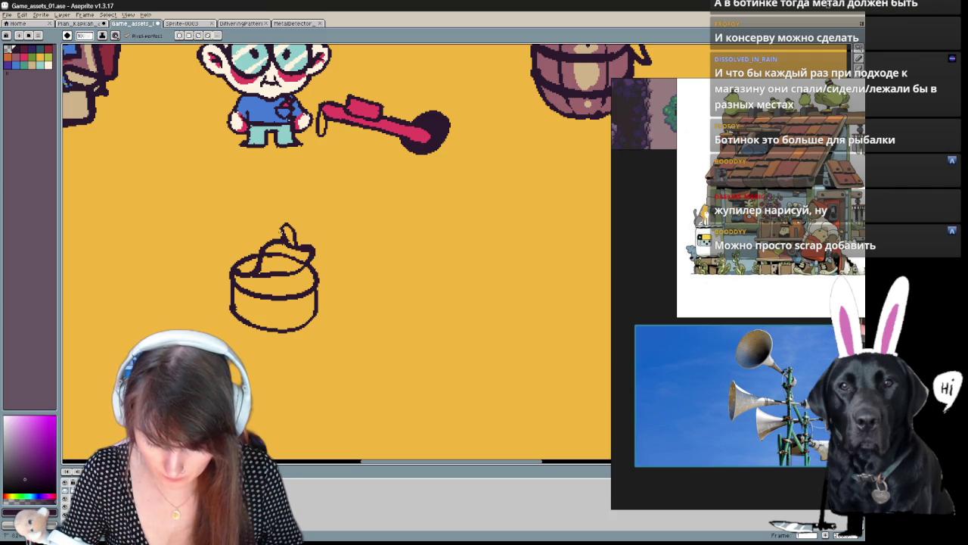
{"action": "left_click_drag", "start_coordinate": [345, 292], "coordinate": [349, 273]}
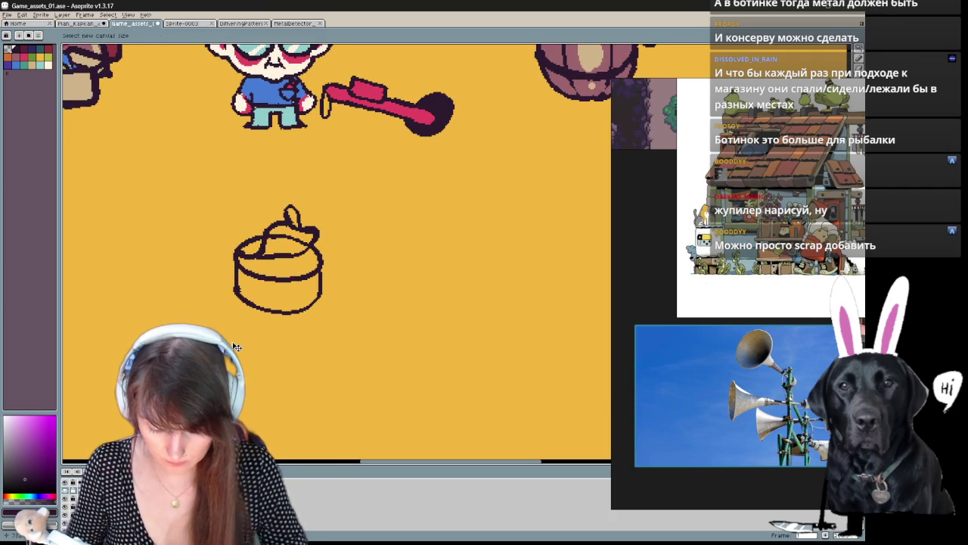
{"action": "left_click", "coordinate": [67, 482]}
{"action": "left_click", "coordinate": [69, 490]}
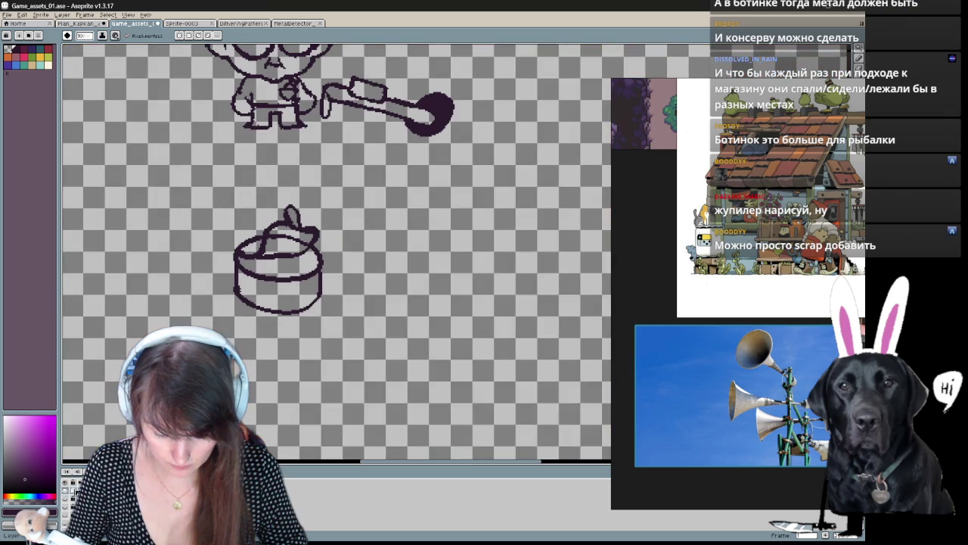
{"action": "left_click", "coordinate": [67, 482]}
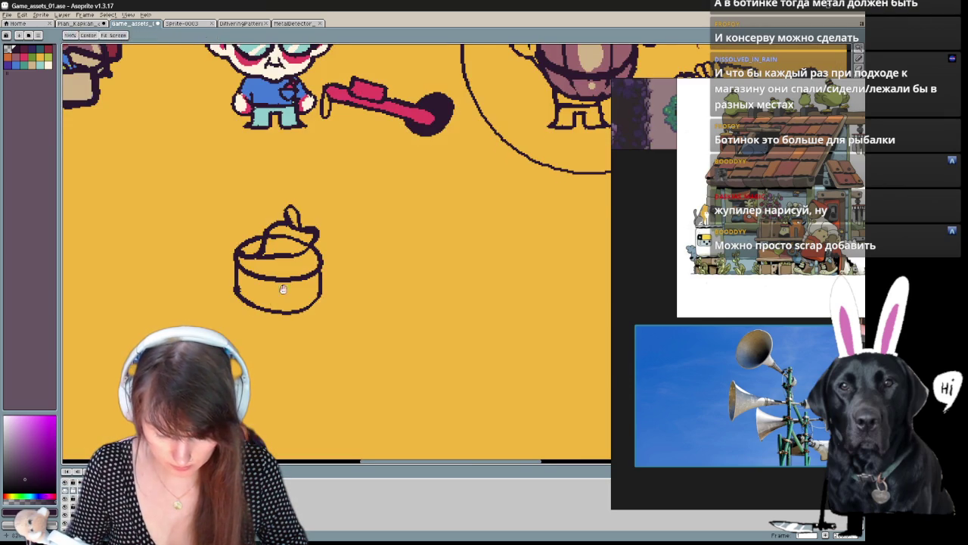
{"action": "left_click_drag", "start_coordinate": [281, 238], "coordinate": [270, 275]}
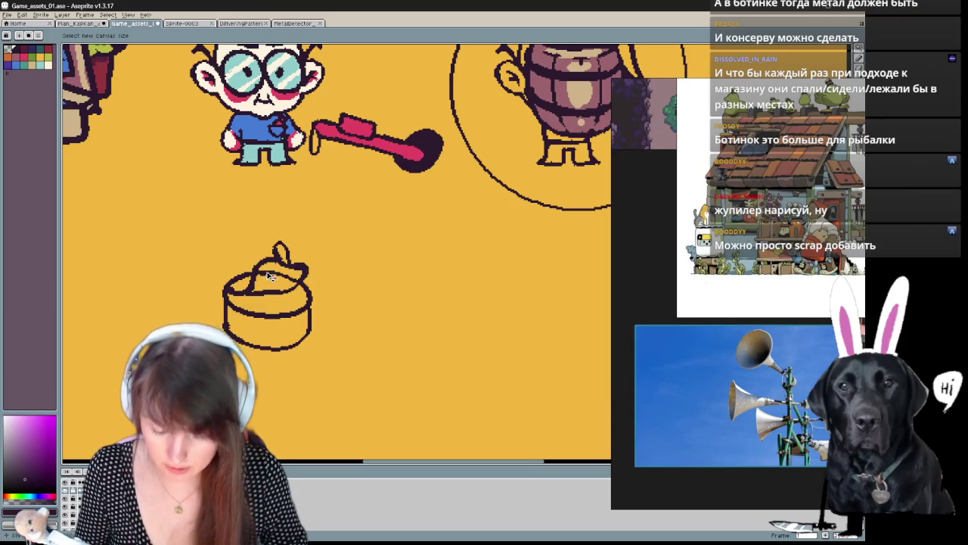
{"action": "key", "text": "b"}
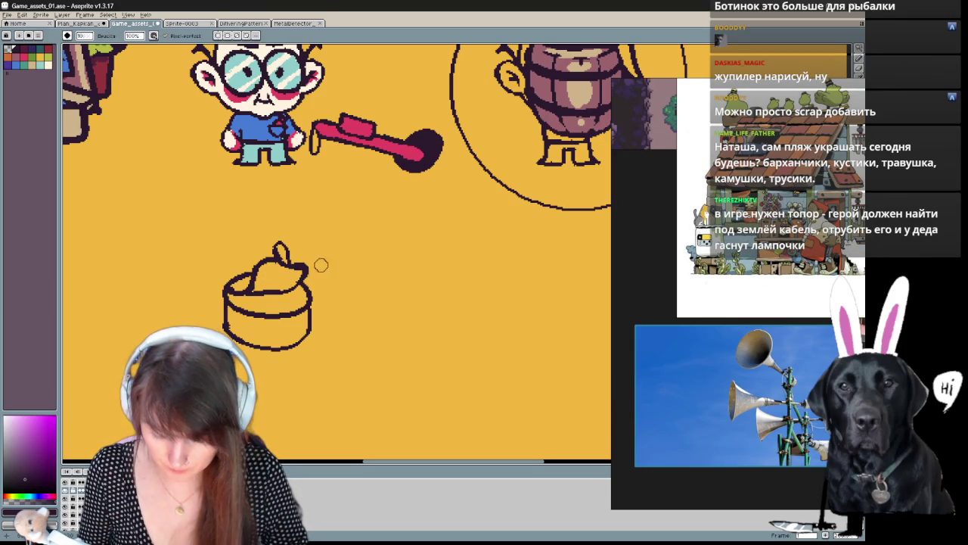
Step: Pan around the tin can until the boy's glasses are back in view
{"action": "left_click_drag", "start_coordinate": [363, 292], "coordinate": [378, 270]}
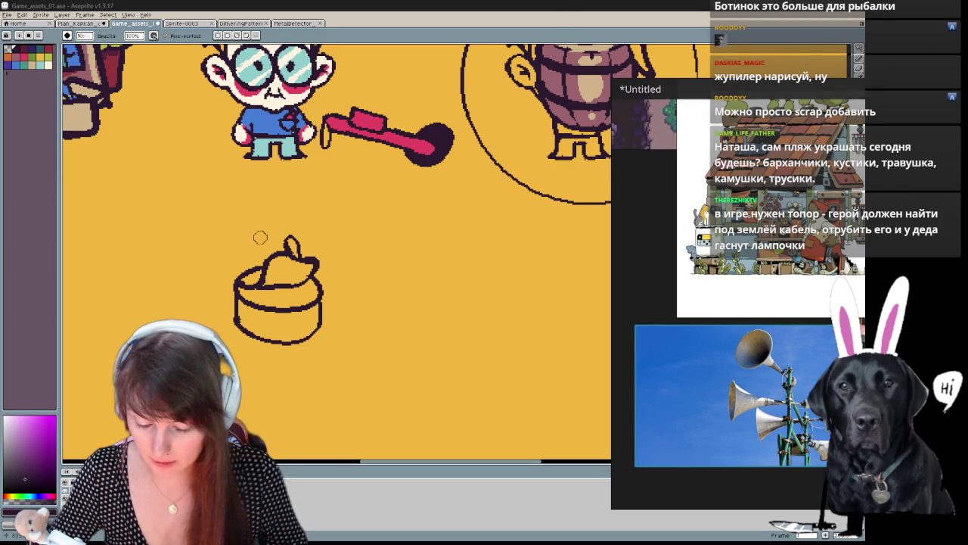
{"action": "left_click_drag", "start_coordinate": [366, 242], "coordinate": [348, 223]}
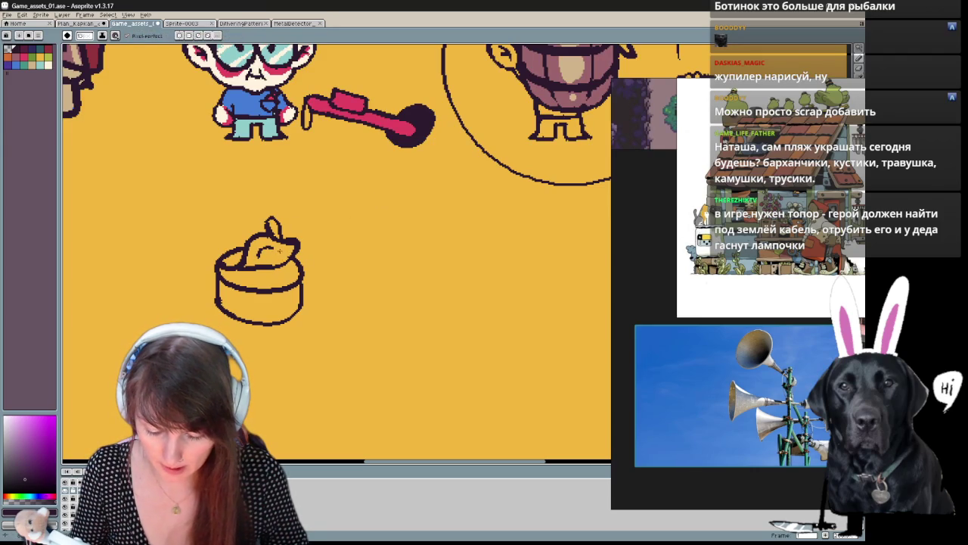
{"action": "left_click_drag", "start_coordinate": [346, 269], "coordinate": [371, 244]}
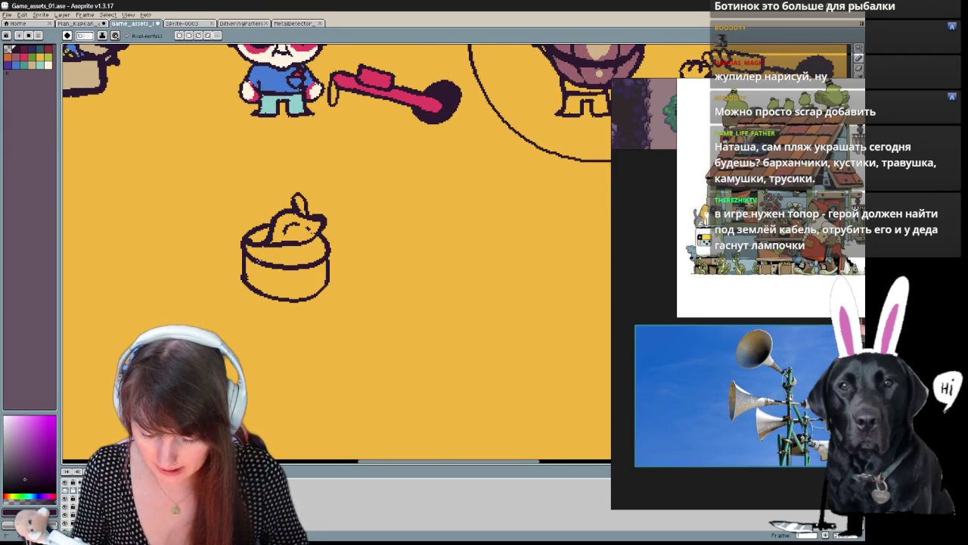
{"action": "left_click_drag", "start_coordinate": [334, 267], "coordinate": [325, 321]}
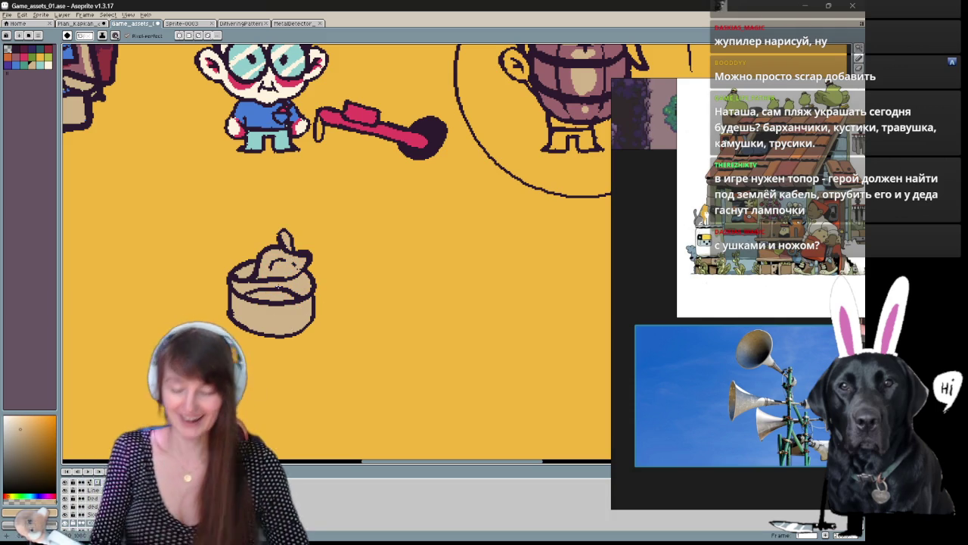
Step: Swap to the dark outline colour and alternate Pencil, Eraser and Move on the can
{"action": "key", "text": "b"}
{"action": "left_click", "coordinate": [69, 99], "text": "alt"}
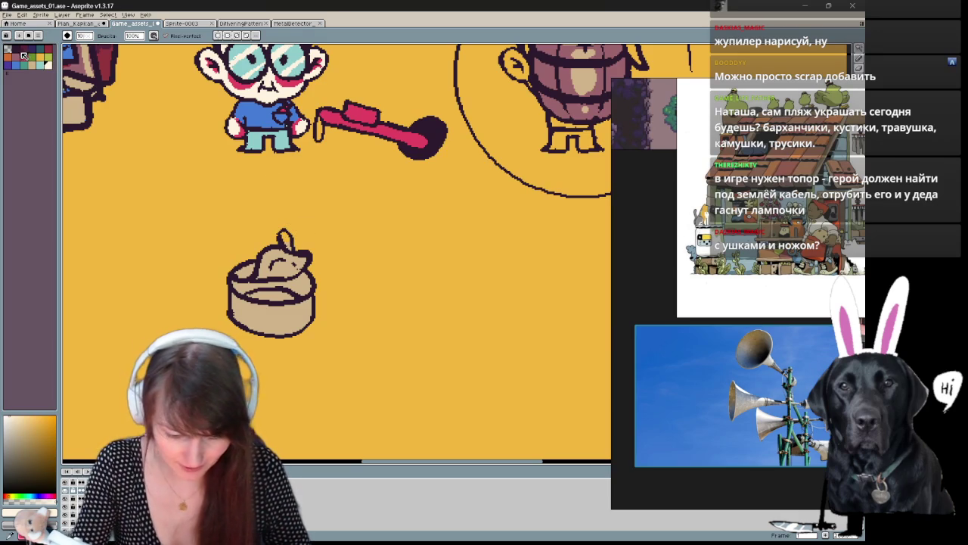
{"action": "key", "text": "x"}
{"action": "key", "text": "e"}
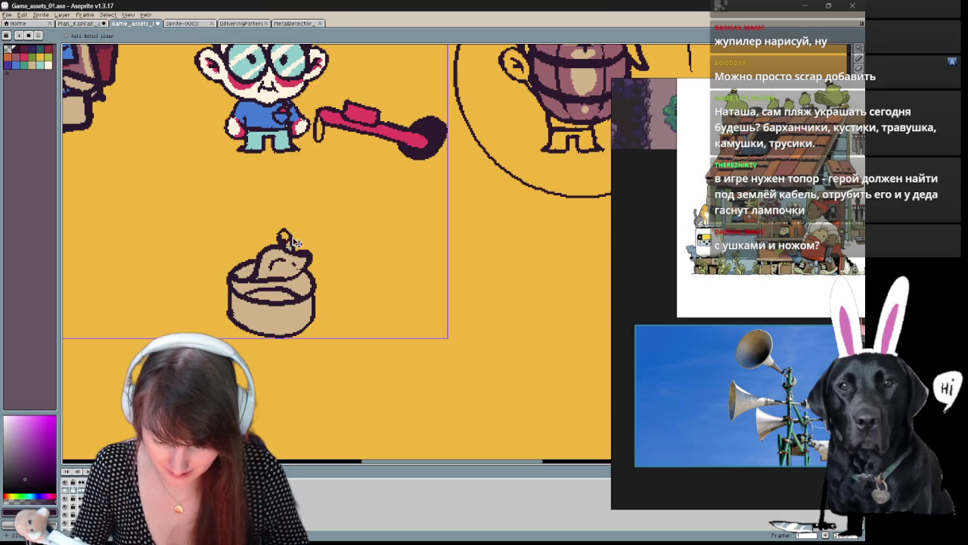
{"action": "key", "text": "b"}
{"action": "key", "text": "e"}
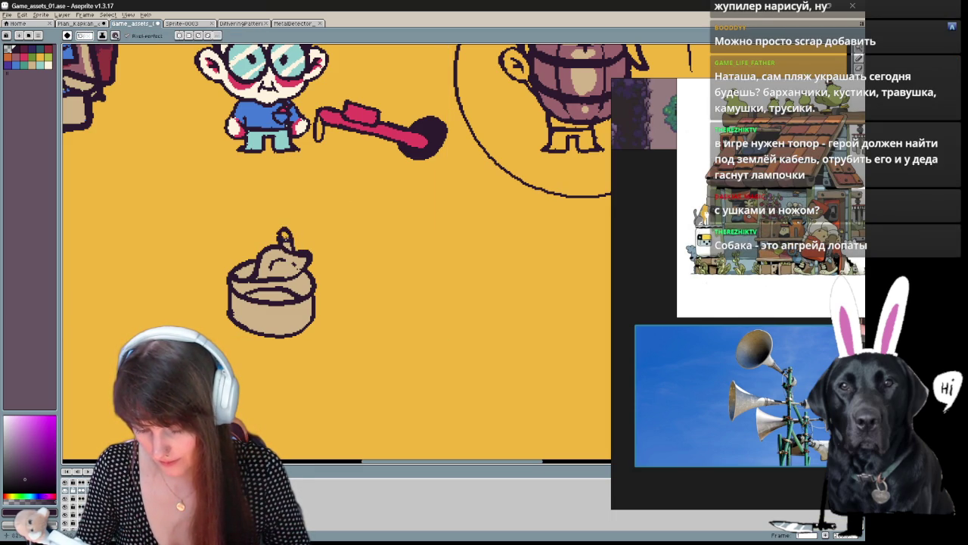
{"action": "key", "text": "v"}
{"action": "left_click_drag", "start_coordinate": [356, 356], "coordinate": [372, 337]}
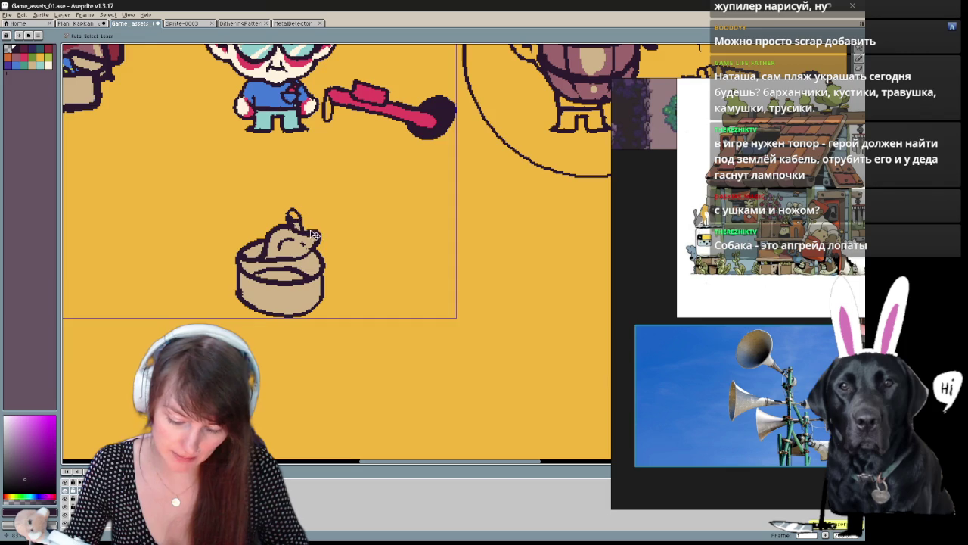
{"action": "key", "text": "b"}
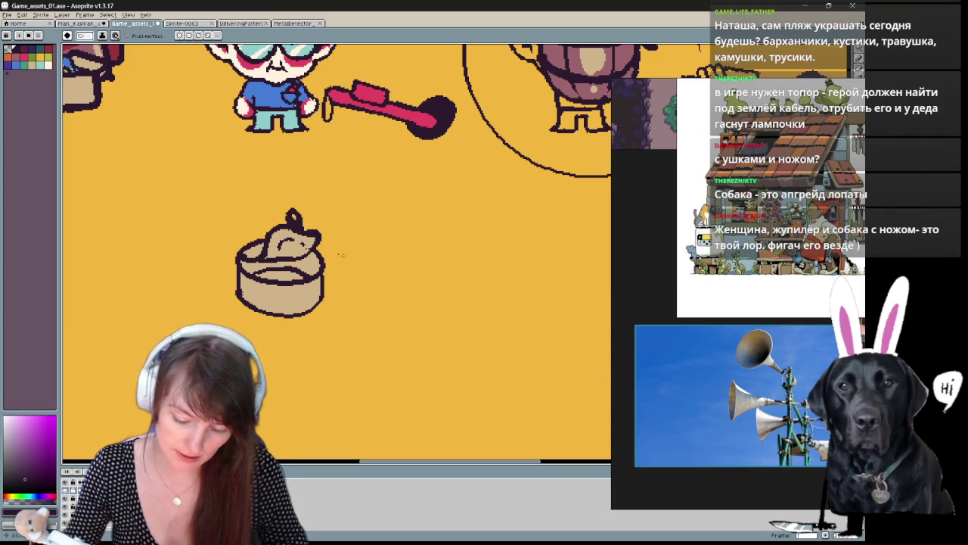
Step: Zoom in and centre the tin can in the work area
{"action": "key", "text": "v"}
{"action": "key", "text": "b"}
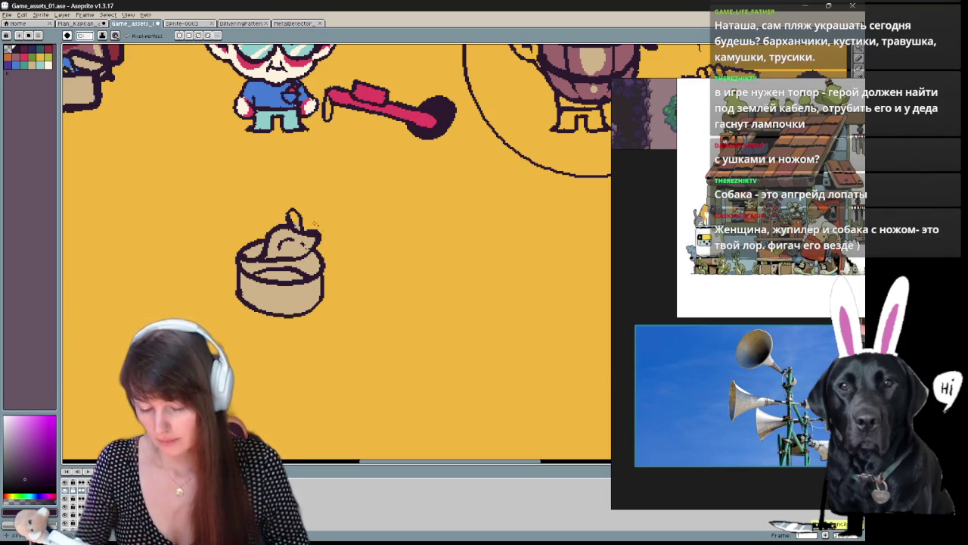
{"action": "key", "text": "v"}
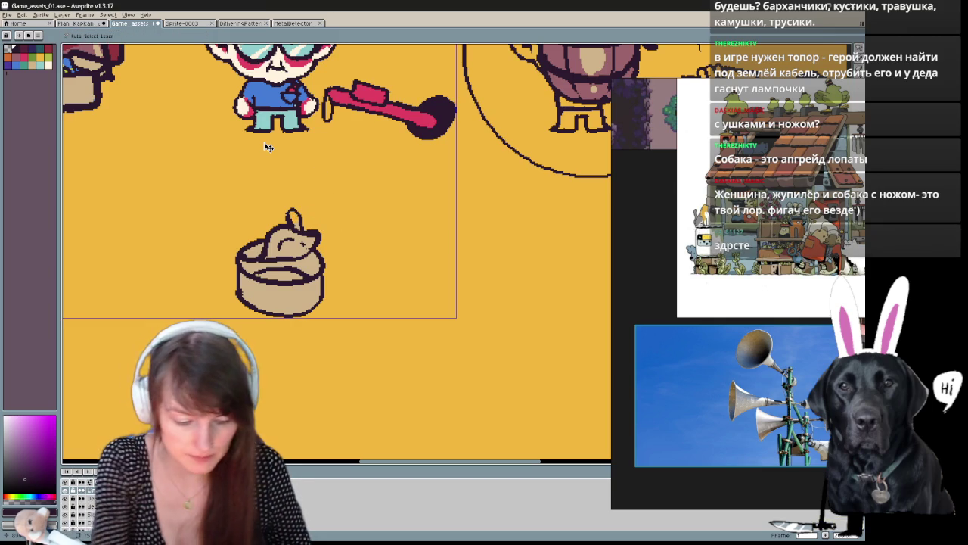
{"action": "key", "text": "b"}
{"action": "scroll", "coordinate": [265, 144], "scroll_direction": "up", "scroll_amount": 1}
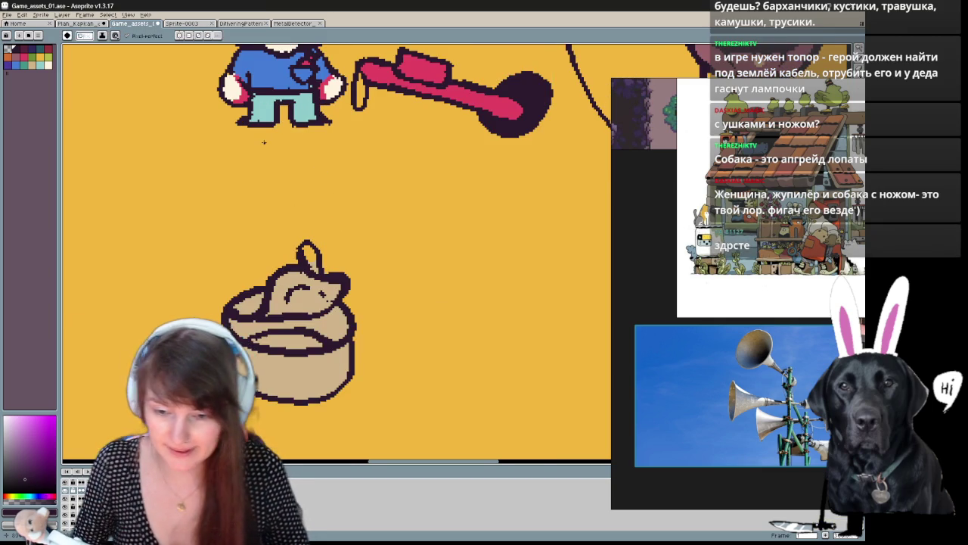
{"action": "left_click_drag", "start_coordinate": [350, 269], "coordinate": [373, 223]}
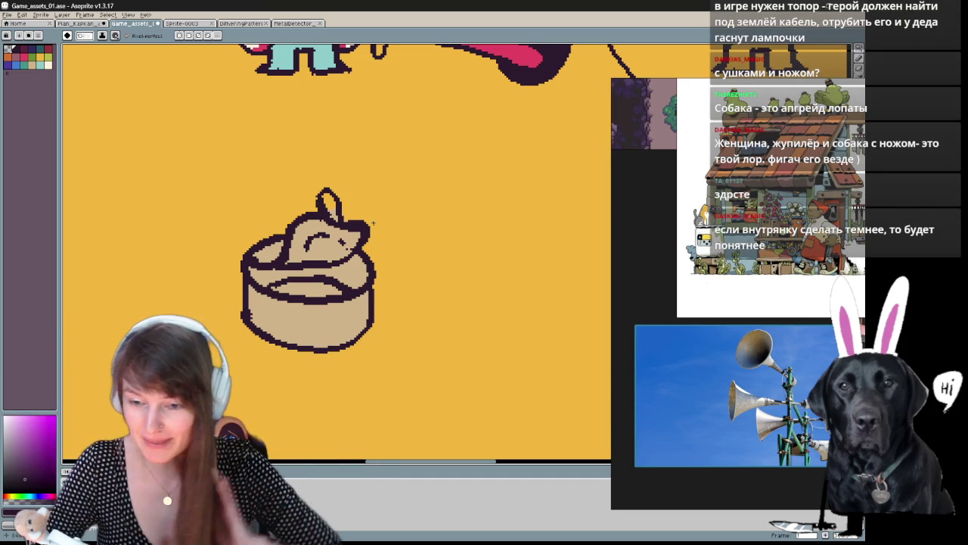
{"action": "left_click_drag", "start_coordinate": [372, 224], "coordinate": [363, 207]}
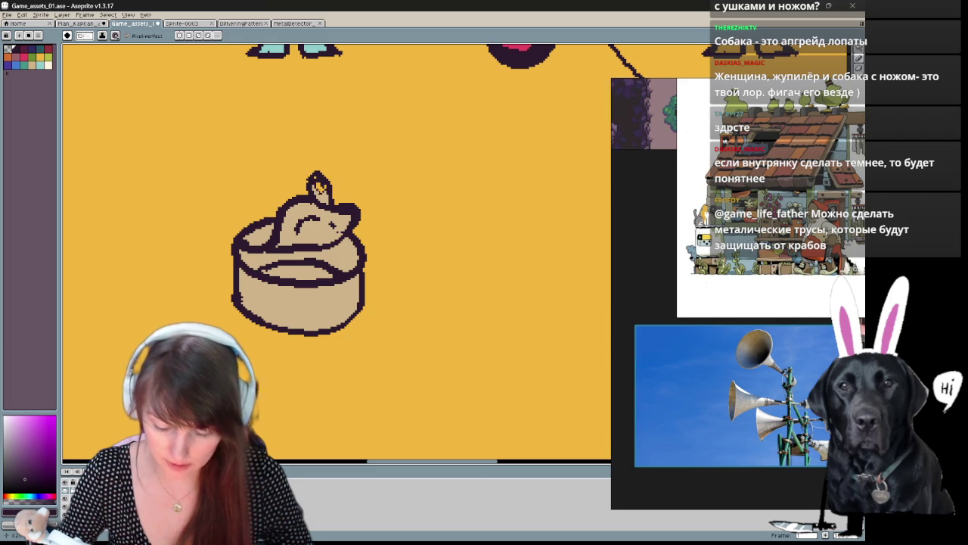
Step: Redraw the sleeping animal's ear tip, alternating Pencil and Eraser
{"action": "key", "text": "b"}
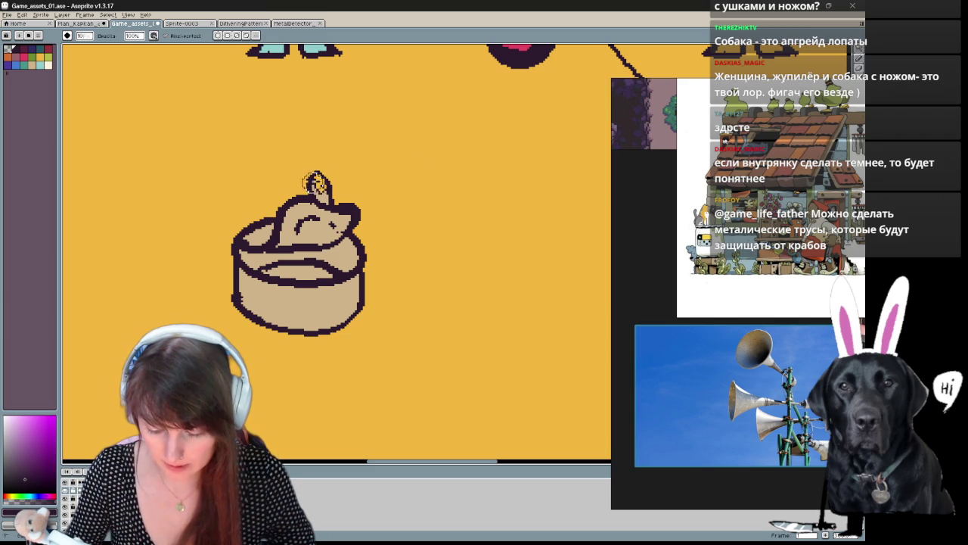
{"action": "key", "text": "e"}
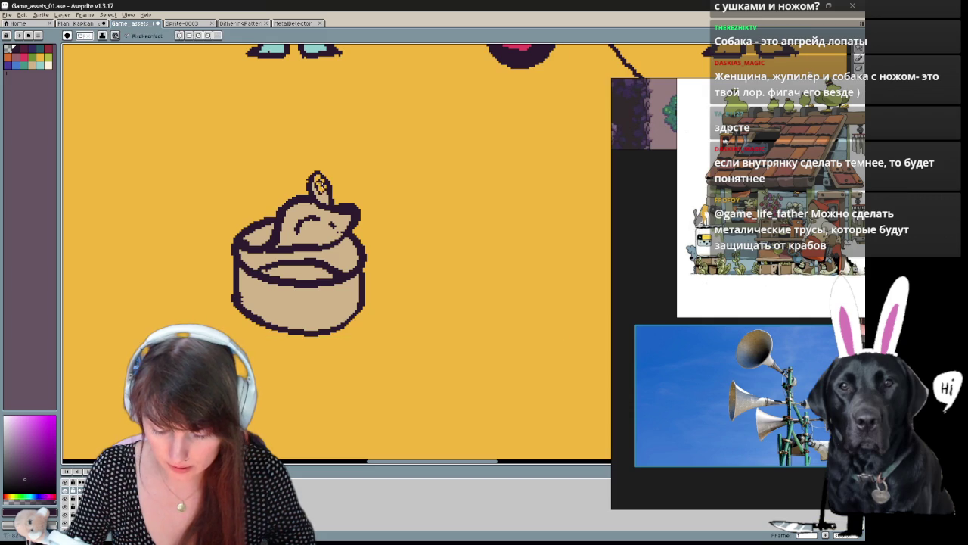
{"action": "key", "text": "b"}
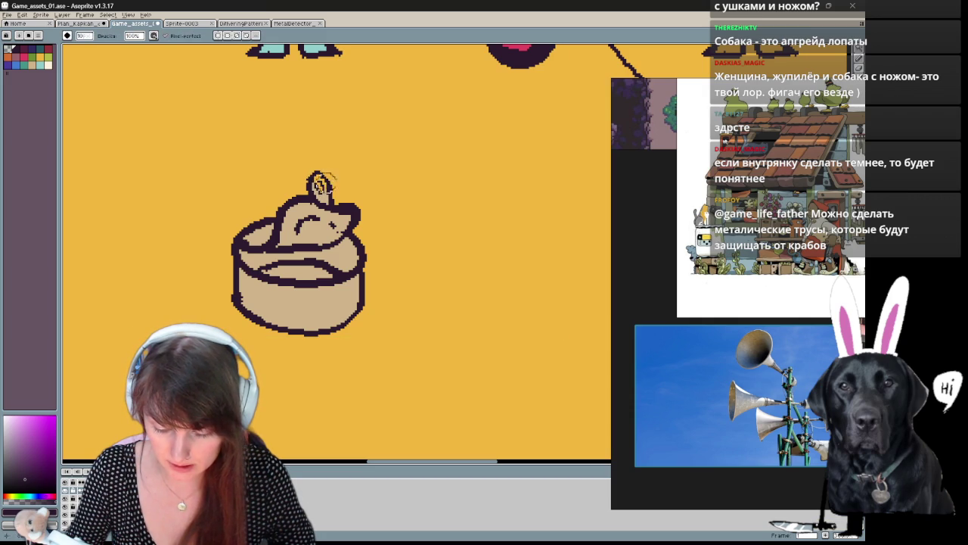
{"action": "key", "text": "e"}
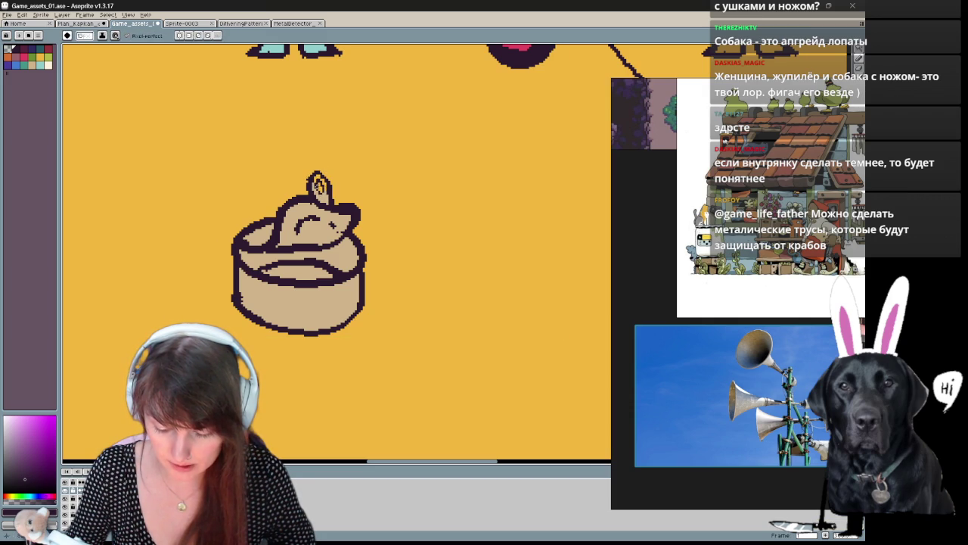
{"action": "key", "text": "b"}
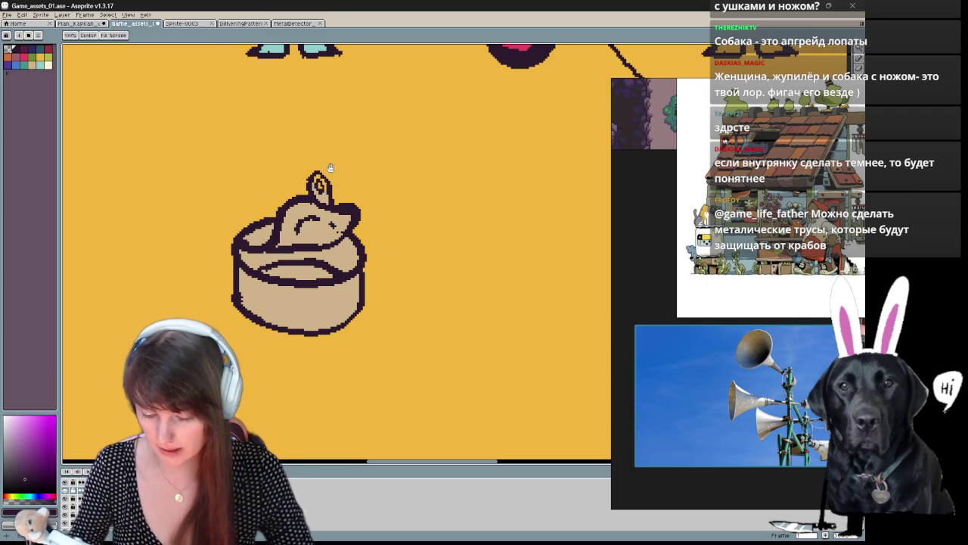
{"action": "key", "text": "e"}
{"action": "key", "text": "b"}
{"action": "key", "text": "e"}
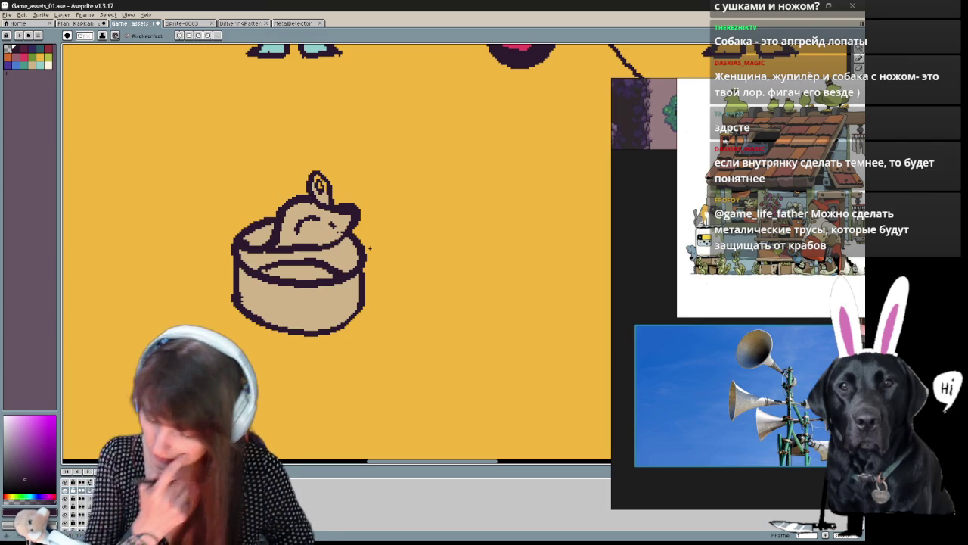
Step: Place glint pixels on the tin's side, then zoom out to the whole scene
{"action": "left_click_drag", "start_coordinate": [322, 317], "coordinate": [330, 322]}
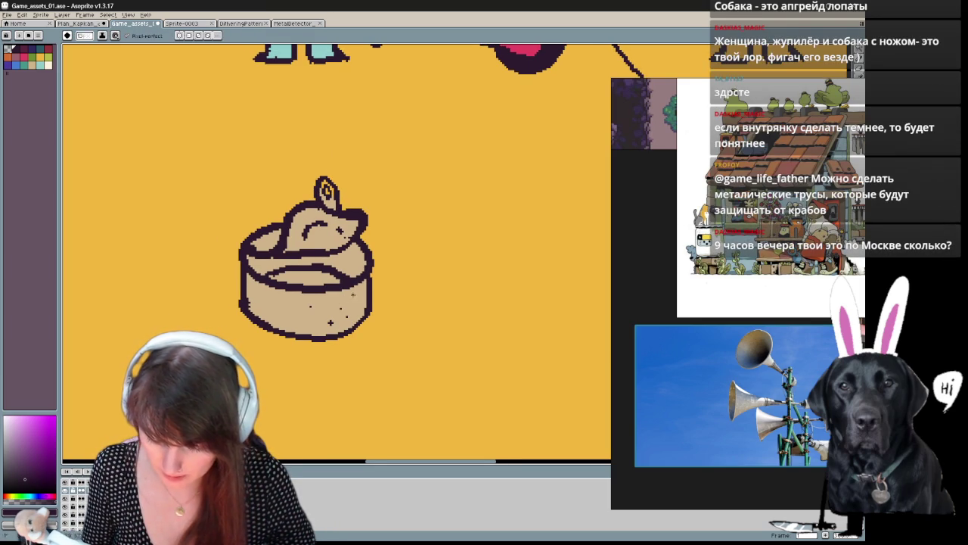
{"action": "key", "text": "e"}
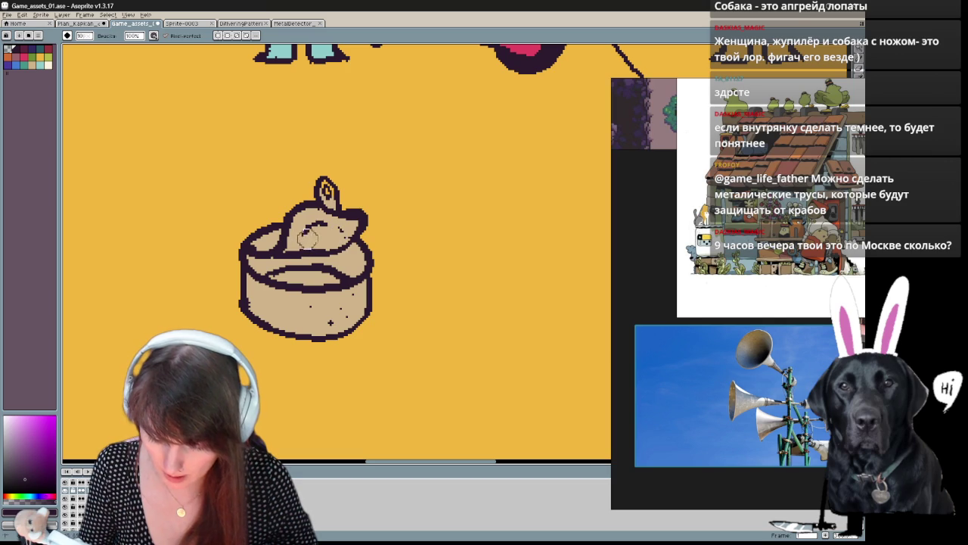
{"action": "key", "text": "b"}
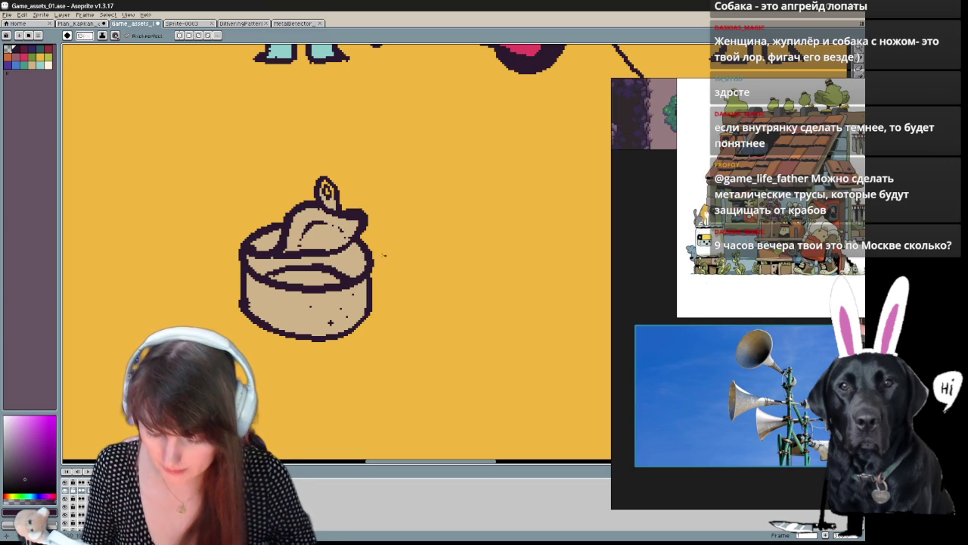
{"action": "key", "text": "e"}
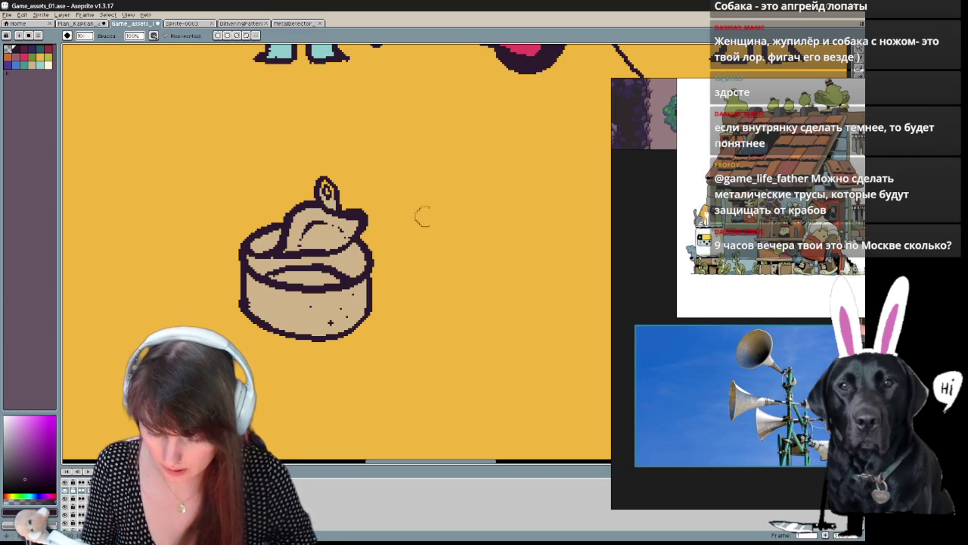
{"action": "key", "text": "v"}
{"action": "key", "text": "b"}
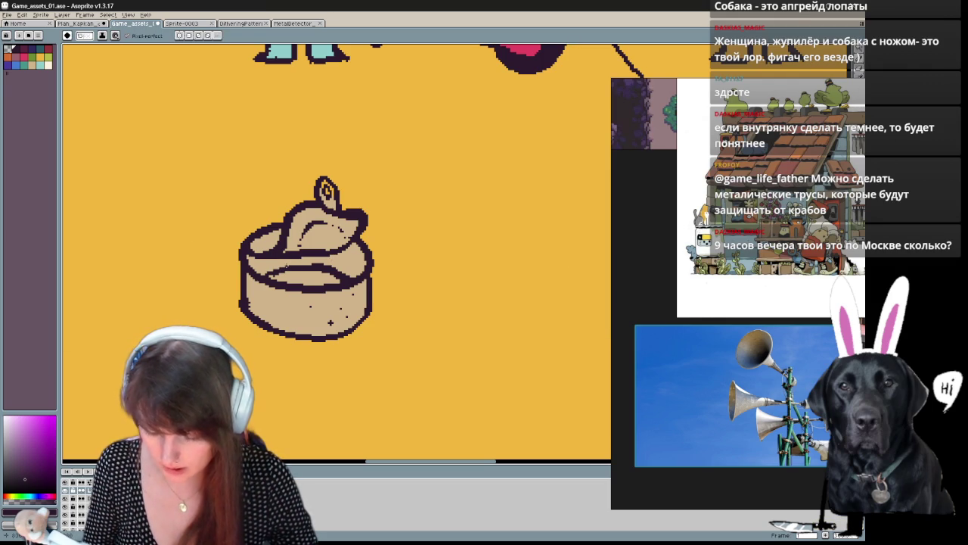
{"action": "scroll", "coordinate": [330, 322], "scroll_direction": "down", "scroll_amount": 2}
{"action": "scroll", "coordinate": [329, 322], "scroll_direction": "down", "scroll_amount": 2}
{"action": "mouse_move", "coordinate": [310, 320]}
{"action": "left_mouse_down"}
{"action": "mouse_move", "coordinate": [517, 372]}
{"action": "mouse_move", "coordinate": [278, 378]}
{"action": "left_mouse_up"}
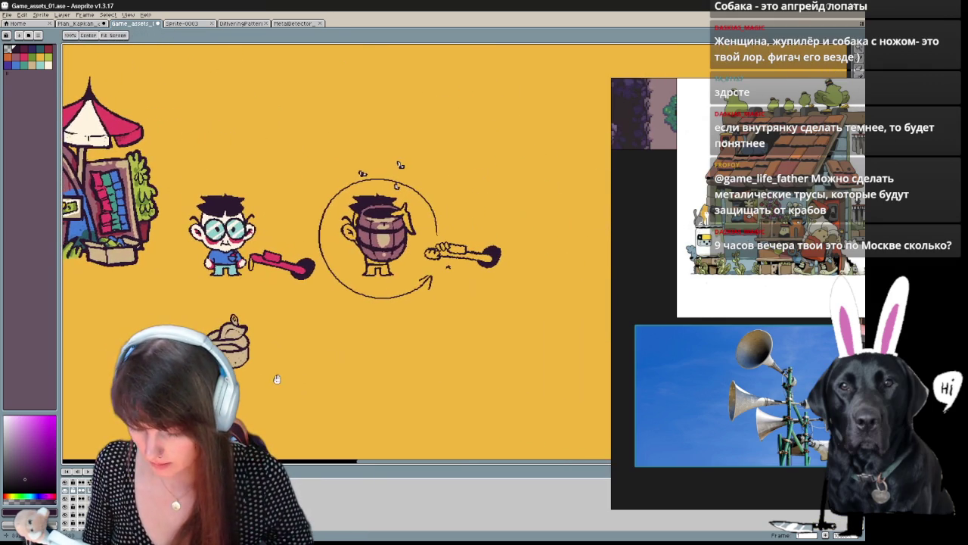
Step: Remove the barrel's extras and try a violet mark on the tin's inner rim, then undo it
{"action": "left_click_drag", "start_coordinate": [278, 378], "coordinate": [340, 374]}
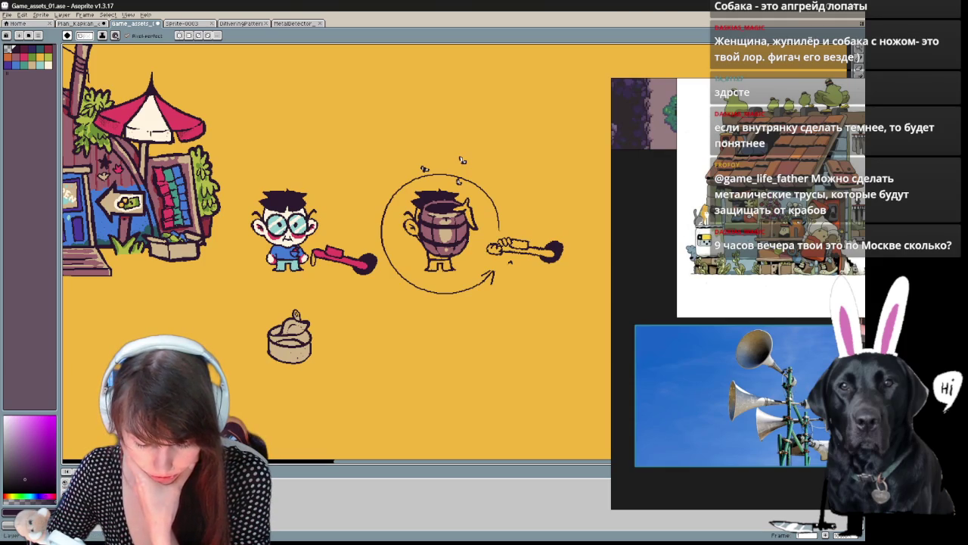
{"action": "key", "text": "ctrl+z"}
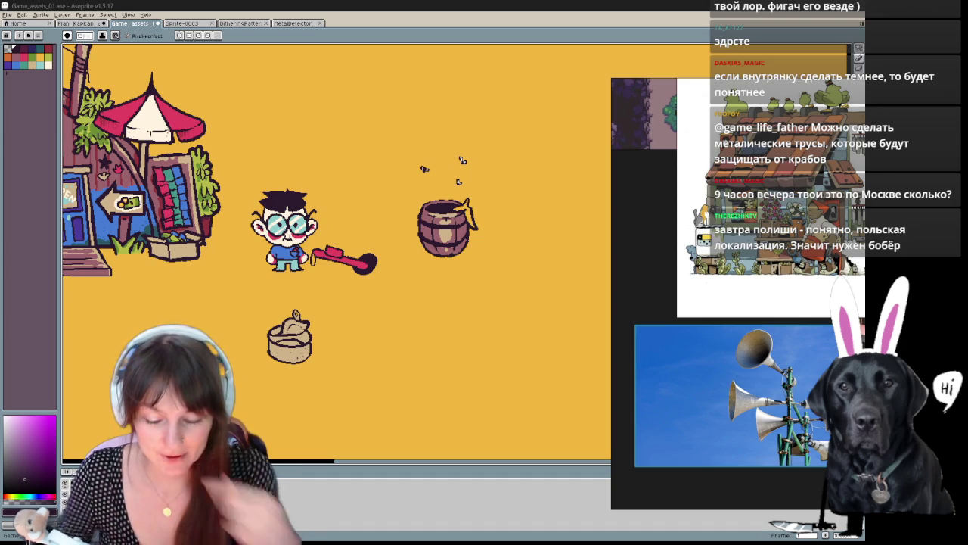
{"action": "left_click", "coordinate": [20, 61]}
{"action": "scroll", "coordinate": [316, 237], "scroll_direction": "down", "scroll_amount": 2}
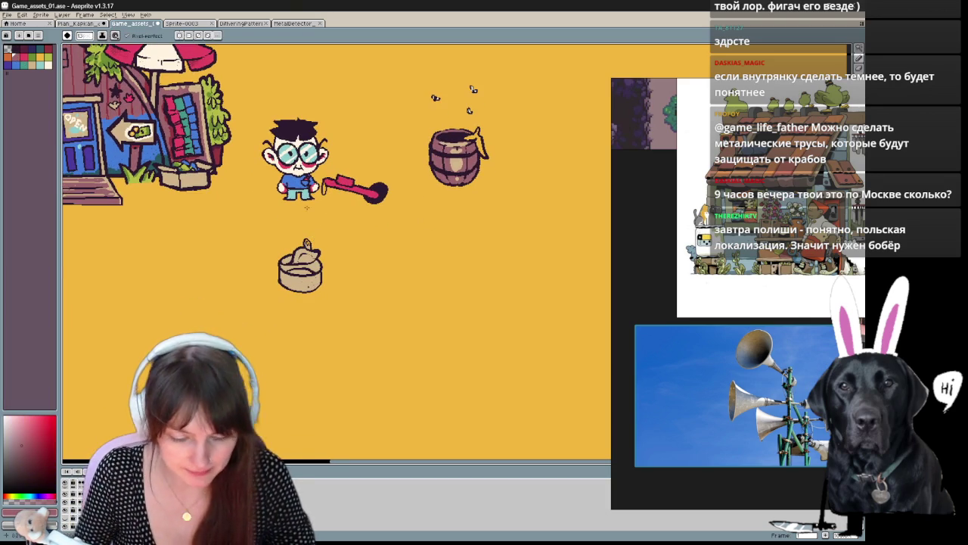
{"action": "scroll", "coordinate": [316, 236], "scroll_direction": "up", "scroll_amount": 1}
{"action": "key", "text": "b"}
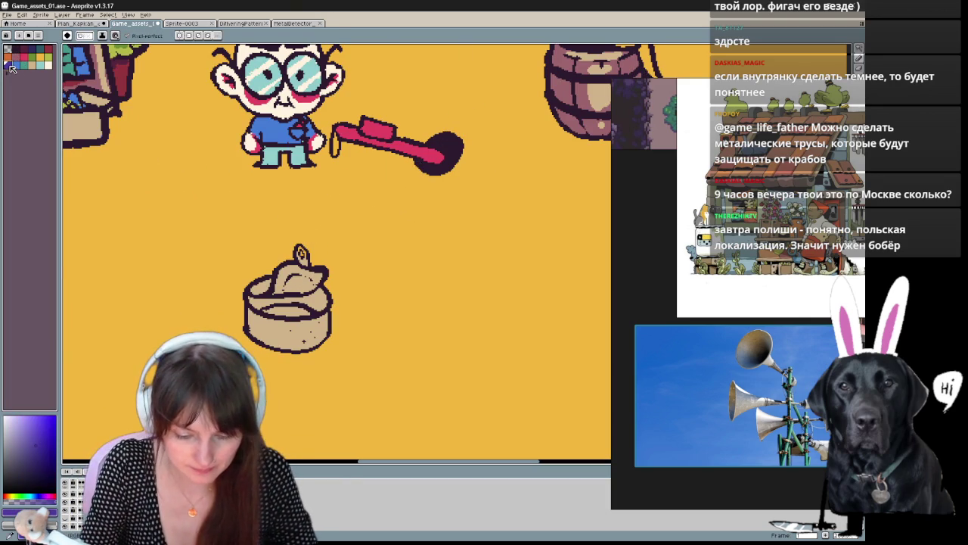
{"action": "left_click_drag", "start_coordinate": [258, 301], "coordinate": [264, 305]}
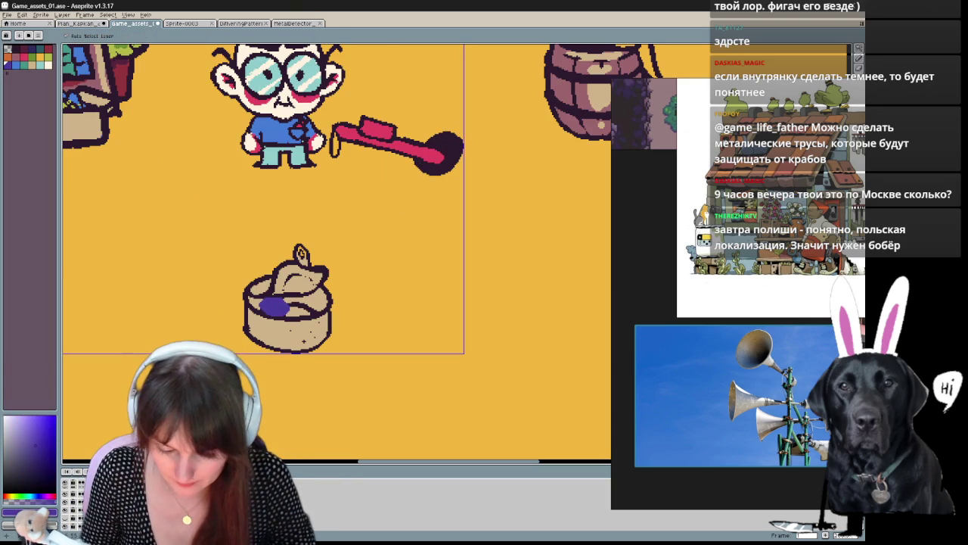
{"action": "key", "text": "ctrl+z"}
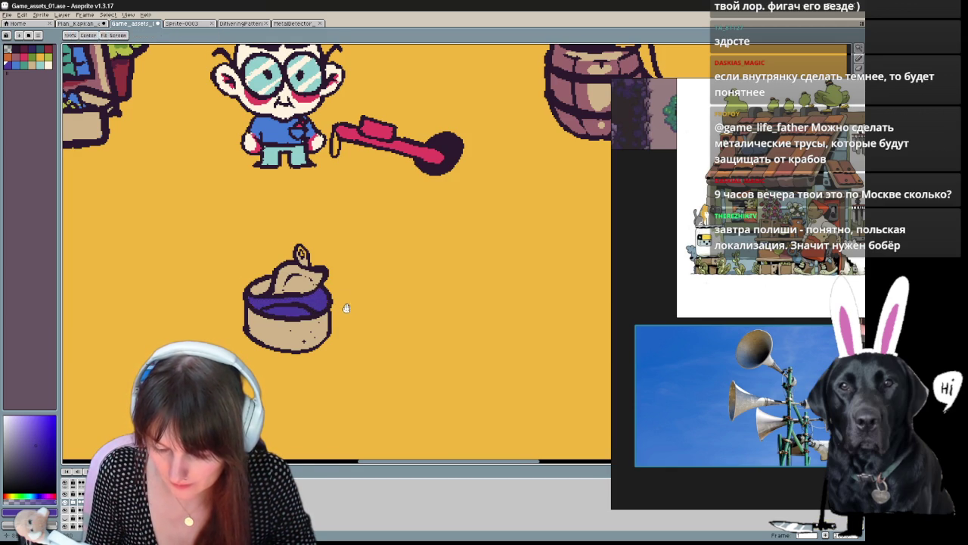
Step: Flood-fill the tin's interior light blue and its body and fish teal
{"action": "left_click_drag", "start_coordinate": [348, 307], "coordinate": [339, 298]}
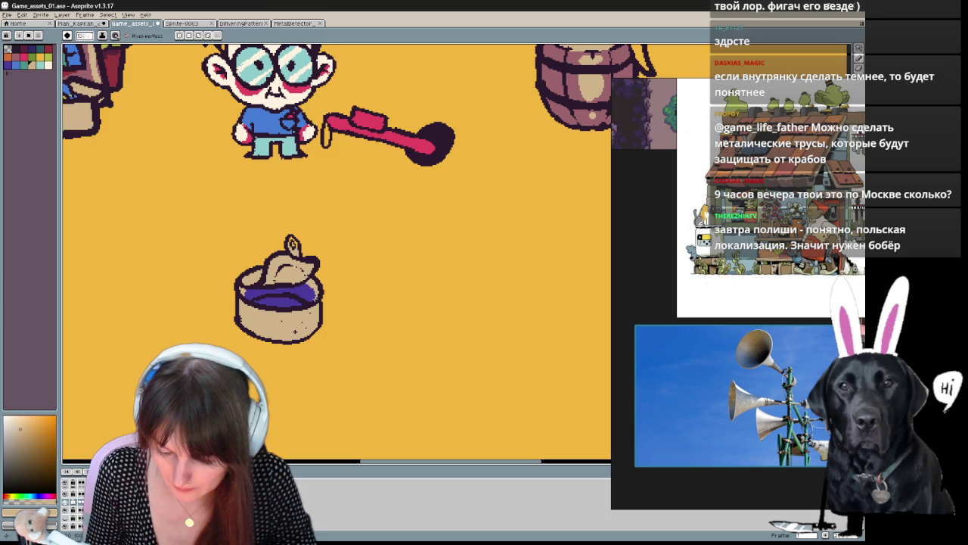
{"action": "left_click_drag", "start_coordinate": [393, 273], "coordinate": [414, 257]}
{"action": "key", "text": "g"}
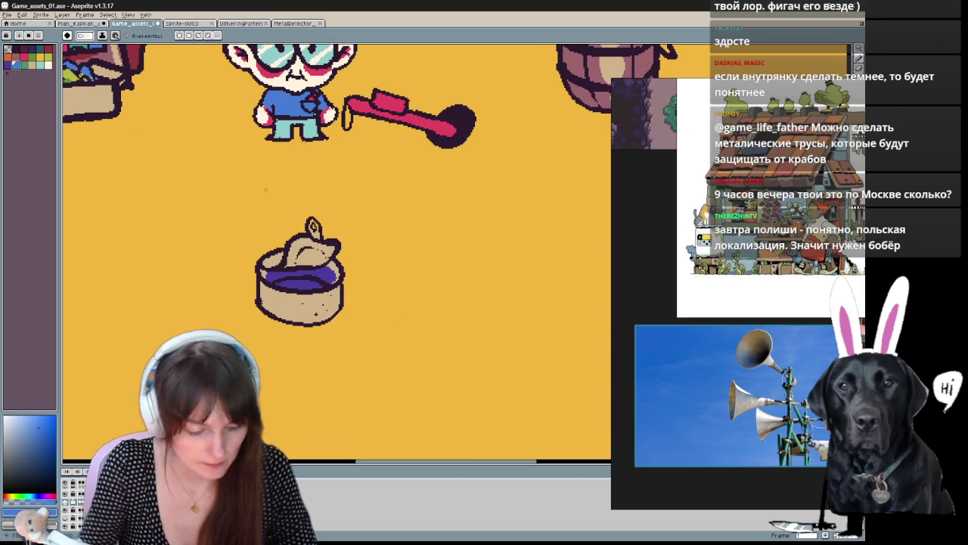
{"action": "left_click", "coordinate": [324, 272]}
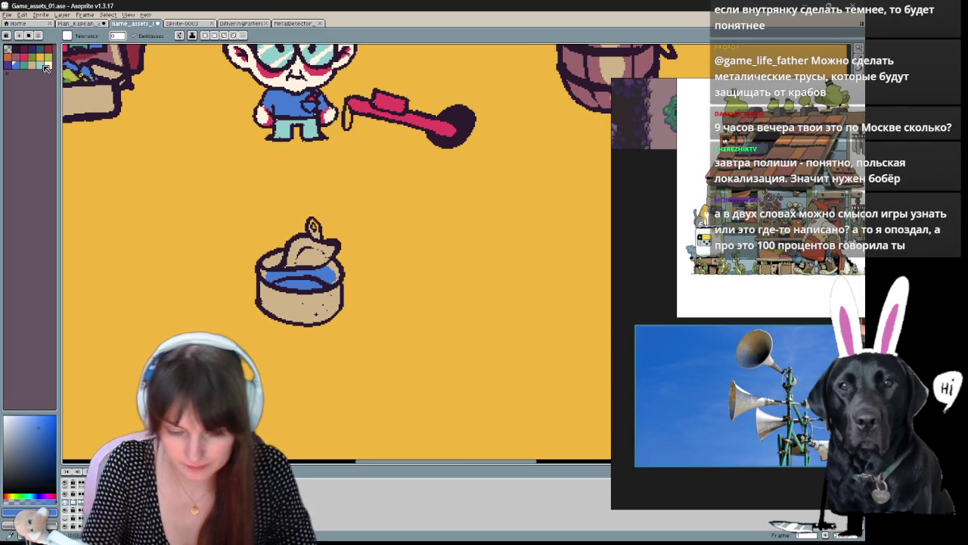
{"action": "left_click", "coordinate": [302, 304]}
{"action": "key", "text": "b"}
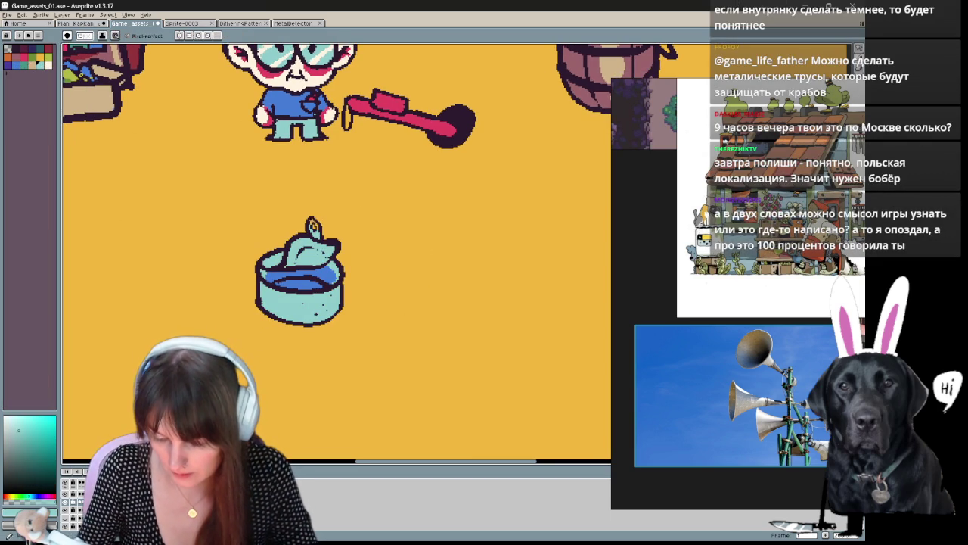
Step: Refill the tin body and lid beige, then fill the can's water dark red
{"action": "left_click_drag", "start_coordinate": [440, 199], "coordinate": [428, 222]}
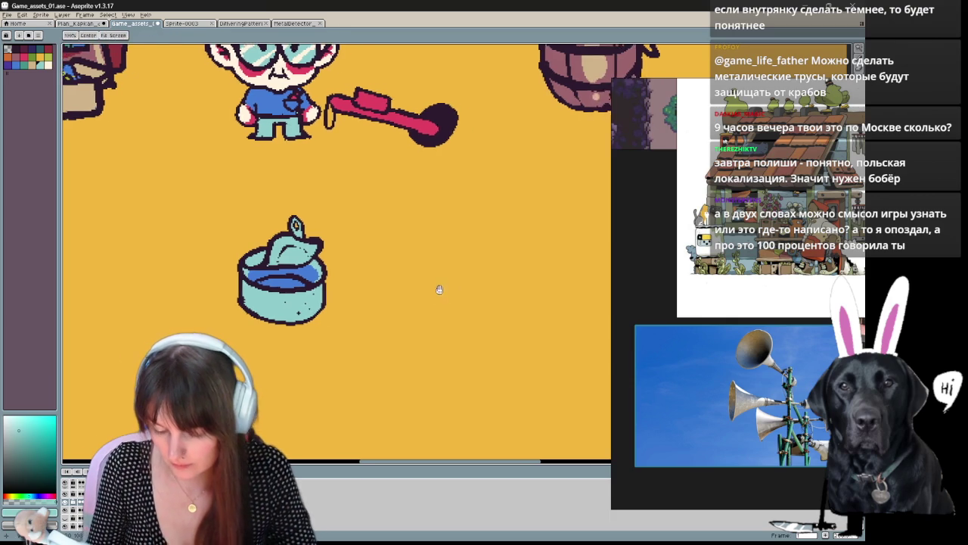
{"action": "left_click", "coordinate": [321, 224], "text": "alt"}
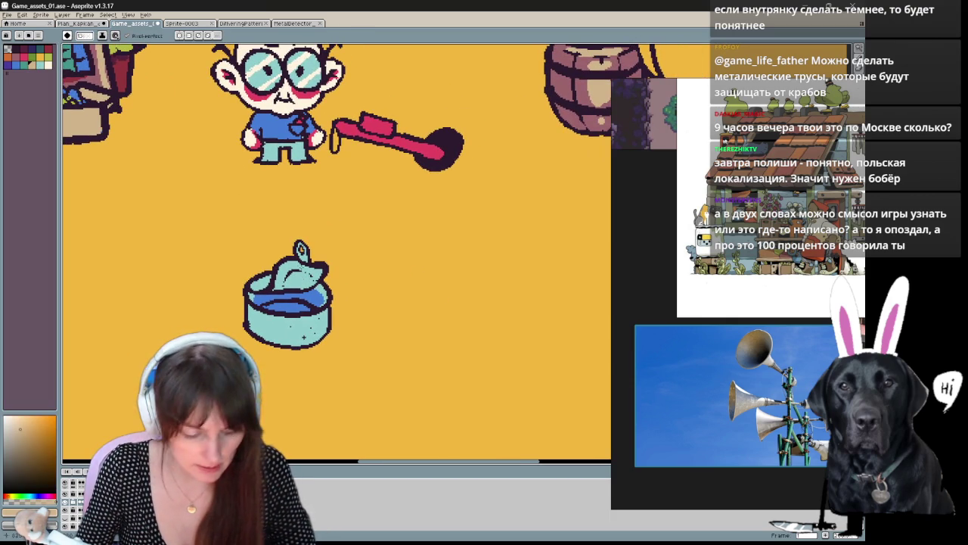
{"action": "key", "text": "g"}
{"action": "left_click", "coordinate": [303, 336]}
{"action": "left_click", "coordinate": [291, 301], "text": "alt"}
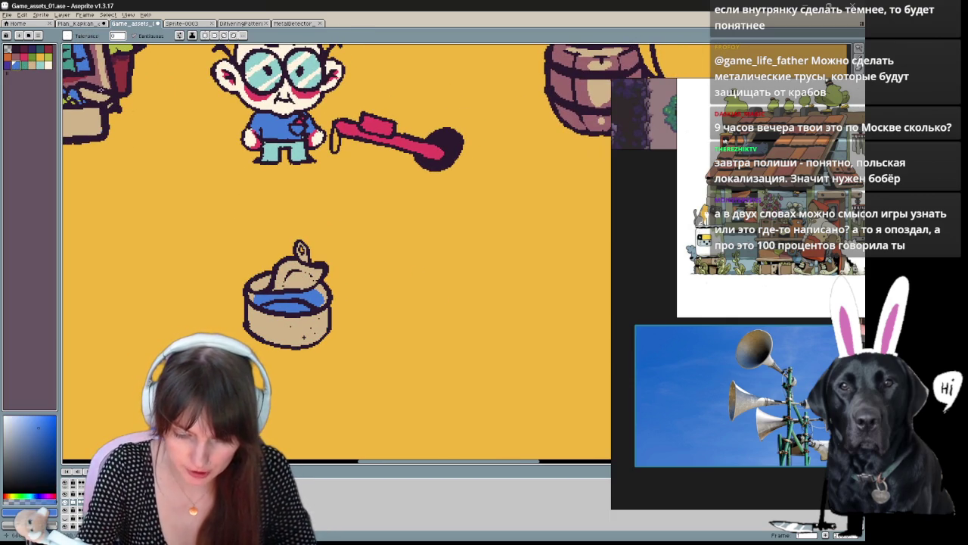
{"action": "left_click", "coordinate": [16, 58]}
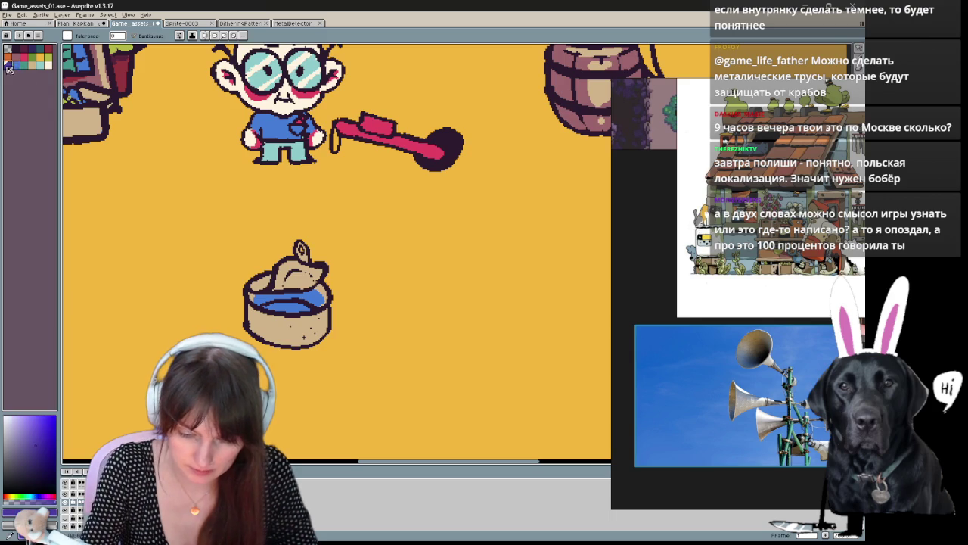
{"action": "left_click", "coordinate": [23, 65]}
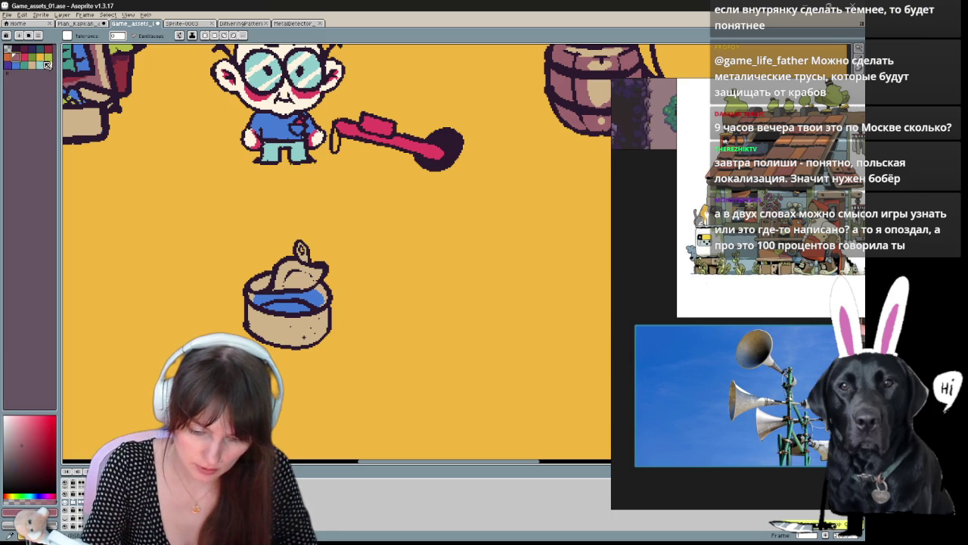
{"action": "left_click", "coordinate": [279, 300]}
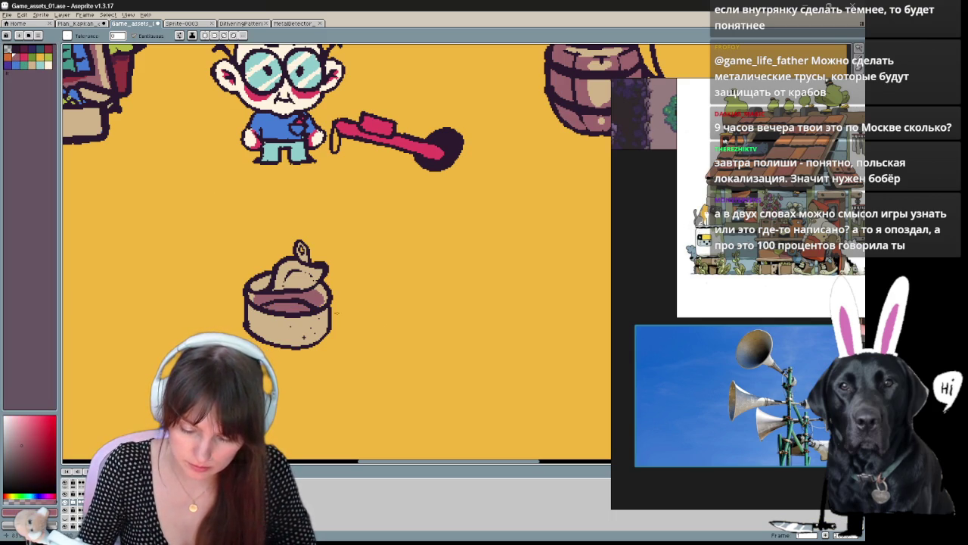
Step: Undo the dark red fill and paint a dithered patch on the can's left side
{"action": "key", "text": "space"}
{"action": "mouse_move", "coordinate": [425, 385]}
{"action": "left_mouse_down"}
{"action": "mouse_move", "coordinate": [424, 417]}
{"action": "mouse_move", "coordinate": [434, 357]}
{"action": "left_mouse_up"}
{"action": "key", "text": "ctrl+z"}
{"action": "key", "text": "b"}
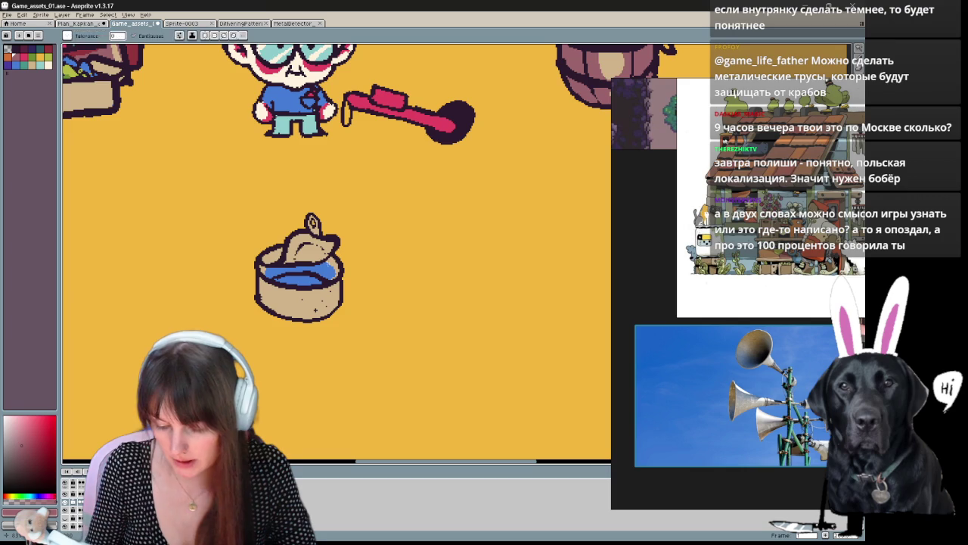
{"action": "left_click", "coordinate": [68, 36]}
{"action": "left_click", "coordinate": [73, 99]}
{"action": "left_click", "coordinate": [266, 291]}
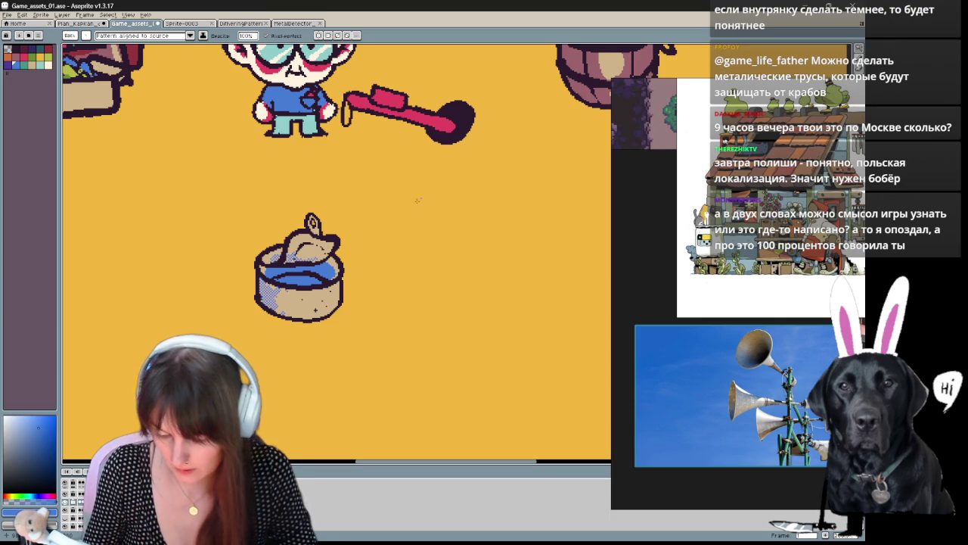
Step: Pick a light beige colour and switch to a plain brush
{"action": "left_click", "coordinate": [315, 311], "text": "alt"}
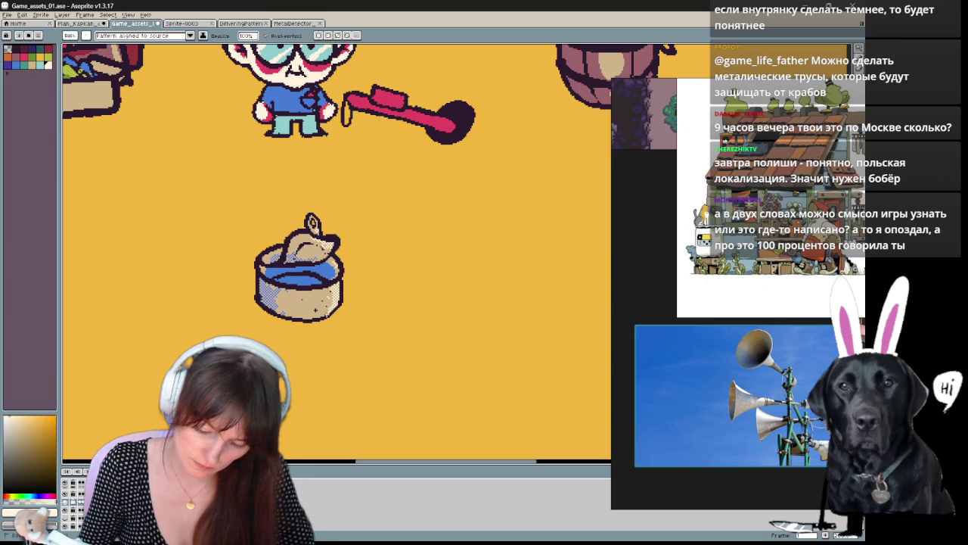
{"action": "left_click", "coordinate": [86, 35]}
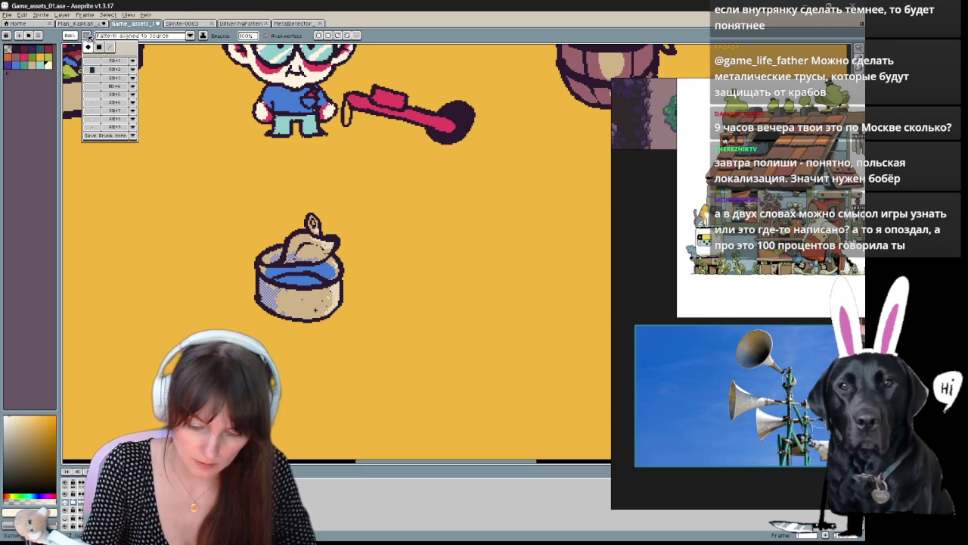
{"action": "left_click", "coordinate": [87, 47]}
{"action": "key", "text": "Escape"}
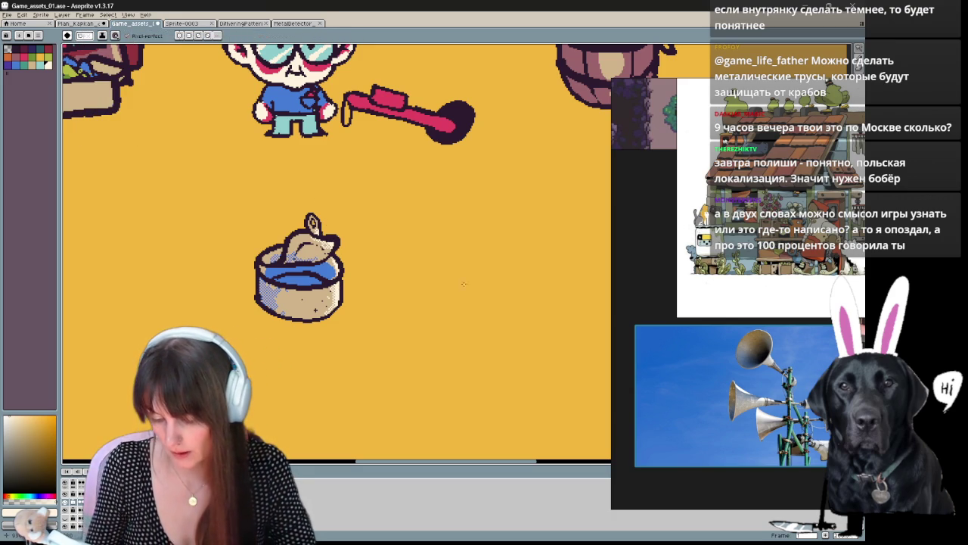
Step: Paint darker purple dither across the can's blue water with the pattern brush
{"action": "left_click_drag", "start_coordinate": [441, 302], "coordinate": [407, 329]}
{"action": "scroll", "coordinate": [407, 329], "scroll_direction": "down", "scroll_amount": 2}
{"action": "scroll", "coordinate": [407, 329], "scroll_direction": "up", "scroll_amount": 2}
{"action": "left_click", "coordinate": [9, 66]}
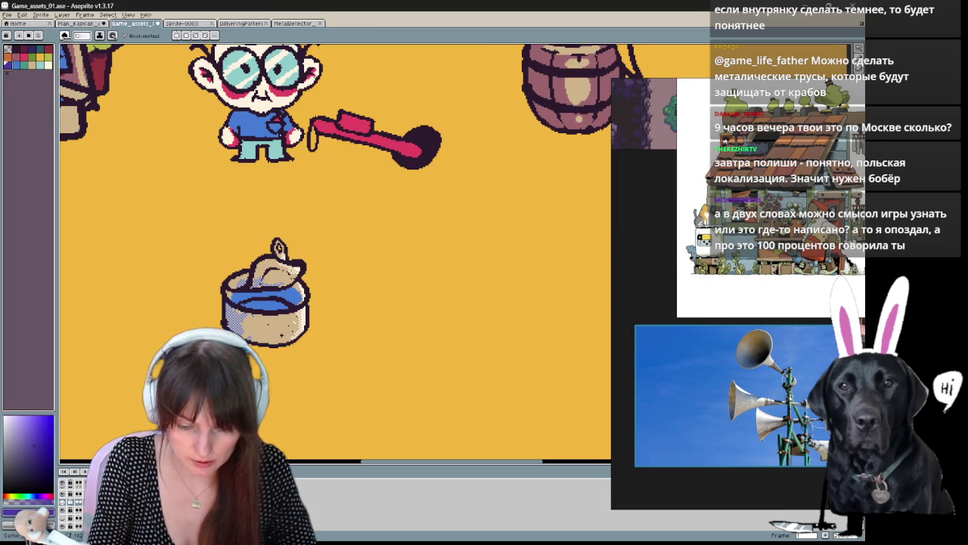
{"action": "left_click", "coordinate": [66, 36]}
{"action": "left_click", "coordinate": [71, 76]}
{"action": "left_click_drag", "start_coordinate": [264, 306], "coordinate": [251, 305]}
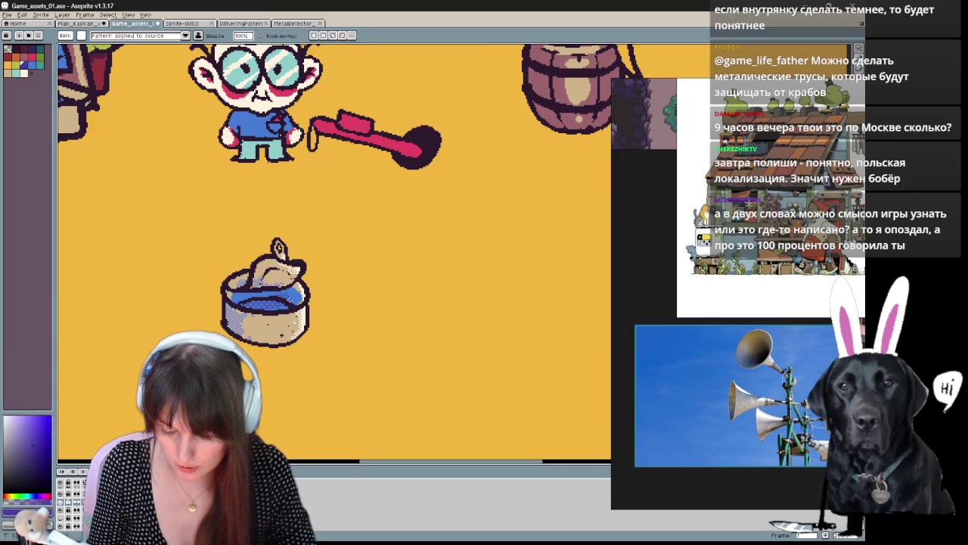
{"action": "left_click_drag", "start_coordinate": [352, 288], "coordinate": [366, 266]}
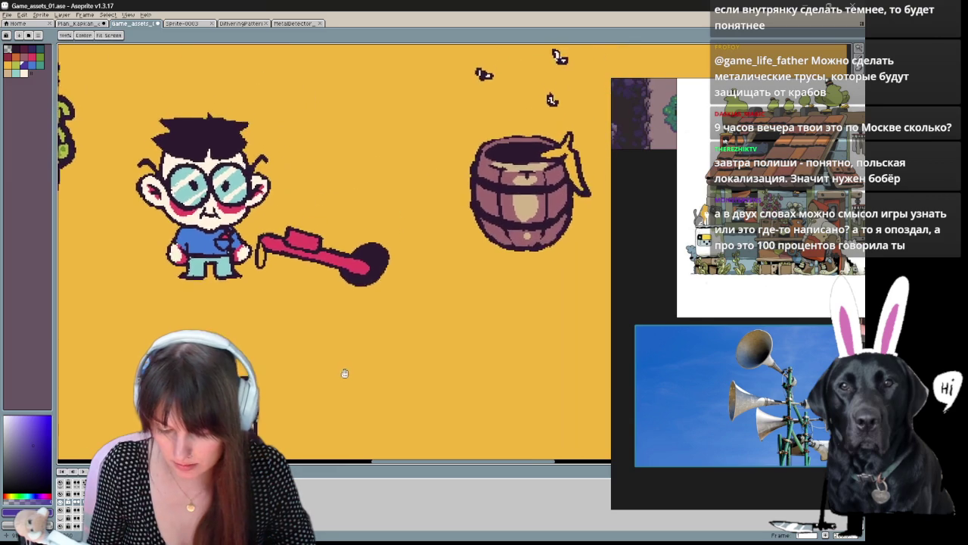
Step: Add blue pixels to the metal detector's grip with a plain single-pixel brush
{"action": "key", "text": "b"}
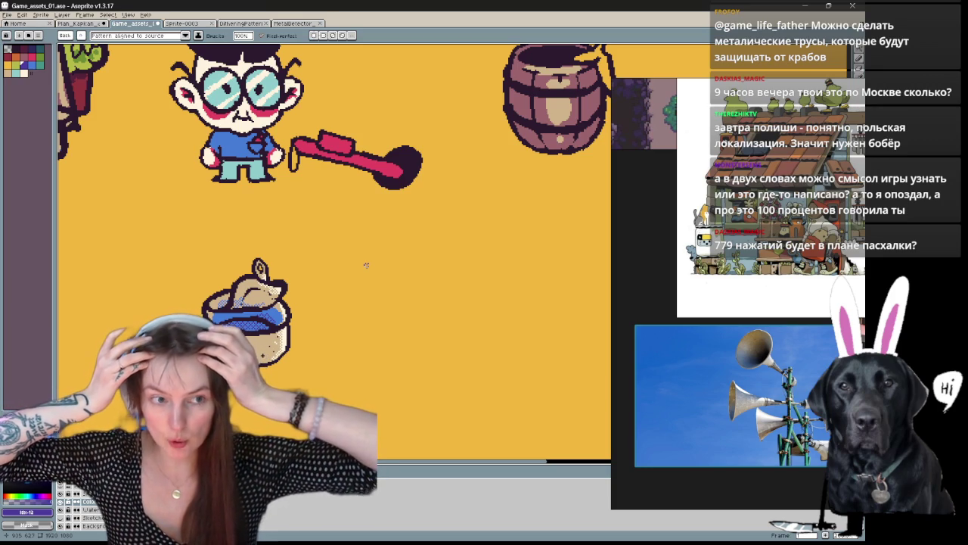
{"action": "scroll", "coordinate": [366, 265], "scroll_direction": "up", "scroll_amount": 2}
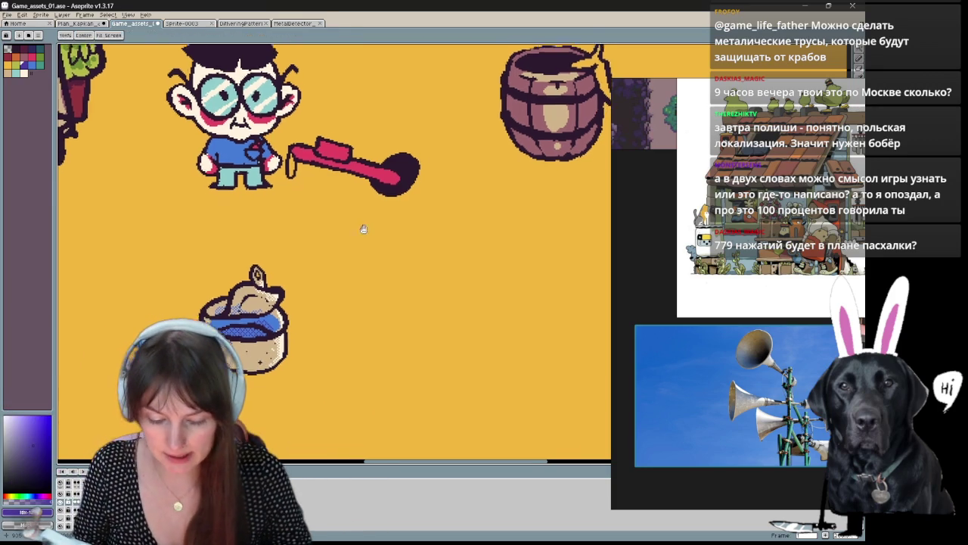
{"action": "left_click", "coordinate": [34, 65]}
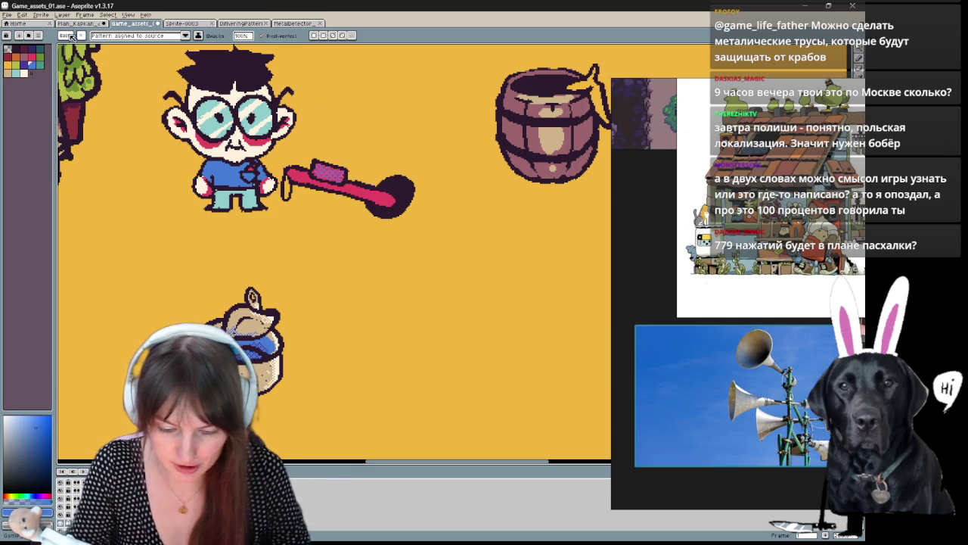
{"action": "left_click", "coordinate": [82, 36]}
{"action": "left_click", "coordinate": [321, 175]}
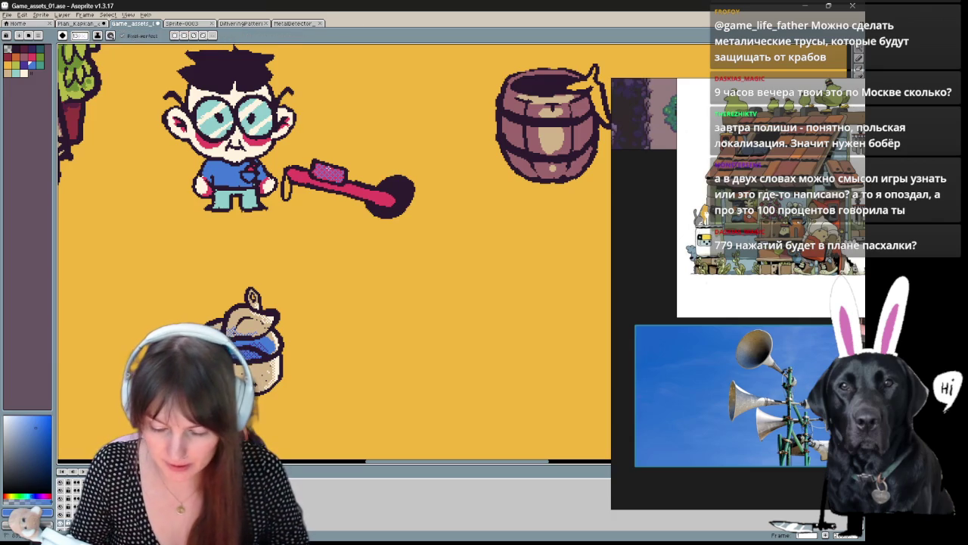
{"action": "left_click", "coordinate": [339, 171]}
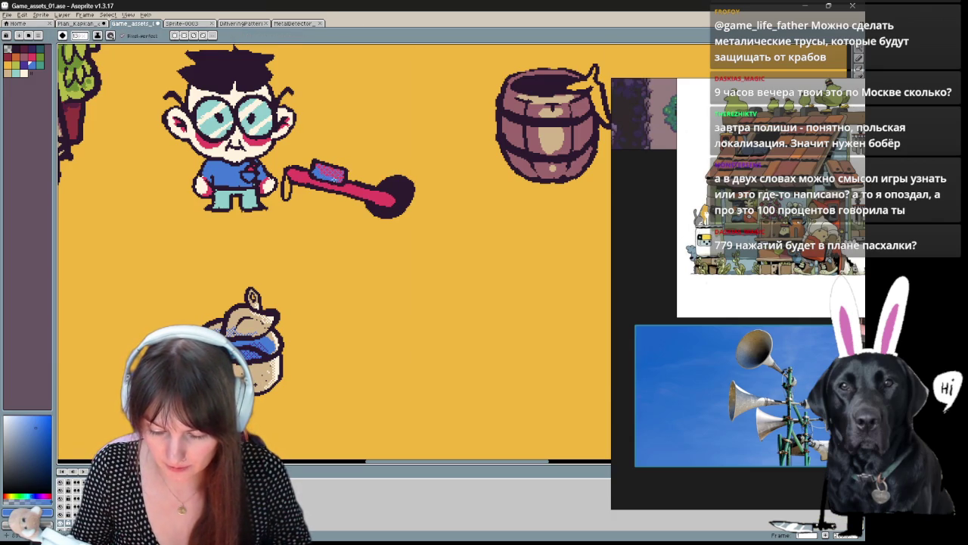
{"action": "mouse_move", "coordinate": [498, 252]}
{"action": "left_mouse_down"}
{"action": "mouse_move", "coordinate": [558, 223]}
{"action": "mouse_move", "coordinate": [493, 350]}
{"action": "mouse_move", "coordinate": [537, 296]}
{"action": "left_mouse_up"}
Step: Pan and zoom around the shop scene, then bring the tin can back into view
{"action": "left_click_drag", "start_coordinate": [368, 250], "coordinate": [609, 348]}
{"action": "key", "text": "ctrl+space"}
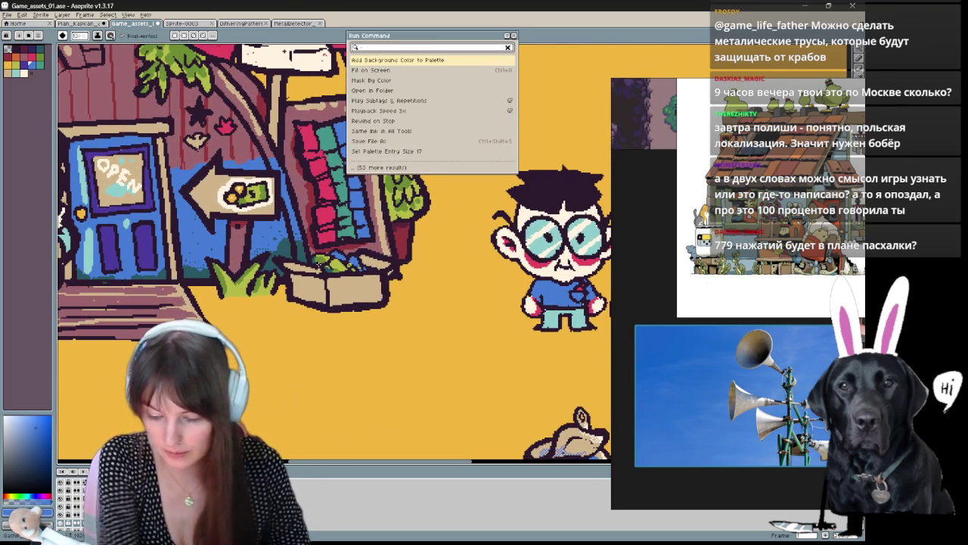
{"action": "key", "text": "Escape"}
{"action": "mouse_move", "coordinate": [345, 263]}
{"action": "left_mouse_down"}
{"action": "mouse_move", "coordinate": [235, 176]}
{"action": "mouse_move", "coordinate": [261, 260]}
{"action": "left_mouse_up"}
{"action": "scroll", "coordinate": [235, 176], "scroll_direction": "down", "scroll_amount": 3}
{"action": "scroll", "coordinate": [235, 175], "scroll_direction": "up", "scroll_amount": 2}
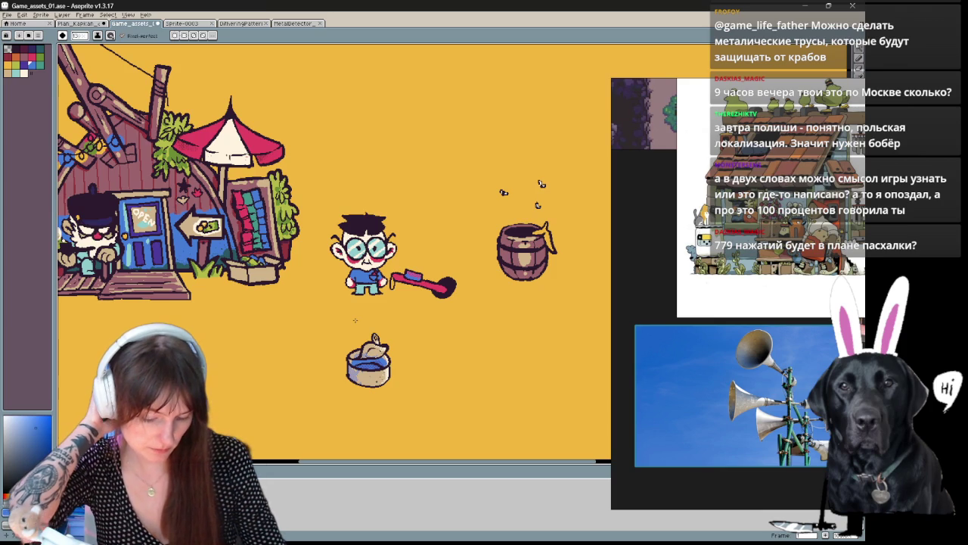
{"action": "key", "text": "space"}
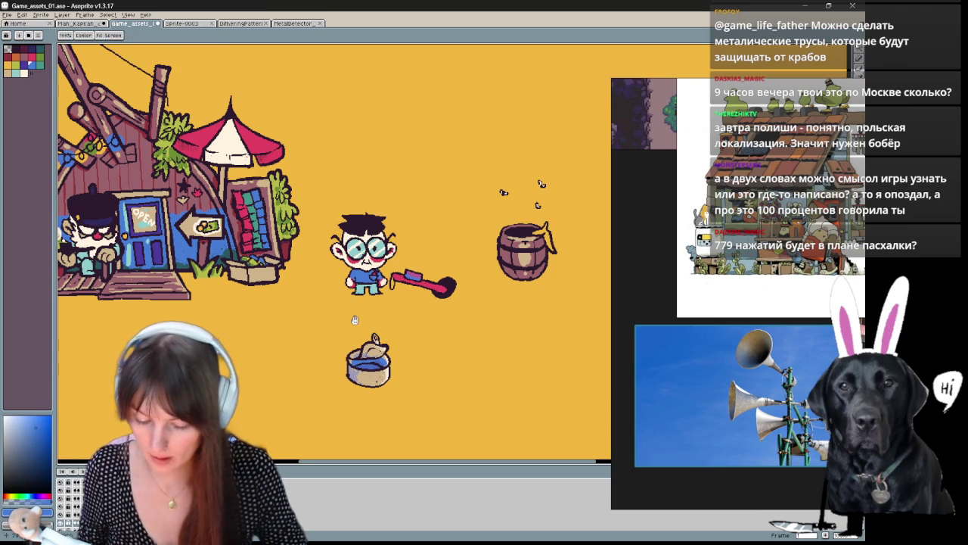
{"action": "scroll", "coordinate": [355, 320], "scroll_direction": "down", "scroll_amount": 5}
{"action": "scroll", "coordinate": [415, 298], "scroll_direction": "right", "scroll_amount": 5}
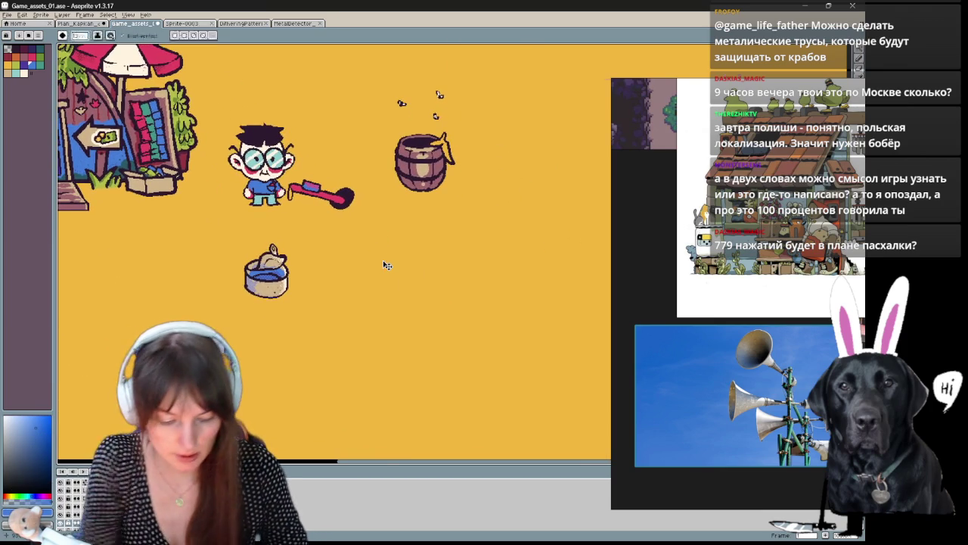
{"action": "scroll", "coordinate": [387, 265], "scroll_direction": "up", "scroll_amount": 2}
{"action": "left_click_drag", "start_coordinate": [148, 166], "coordinate": [248, 155]}
Step: Draw dark pencil pixels down the can's left side and along its bottom edge
{"action": "key", "text": "b"}
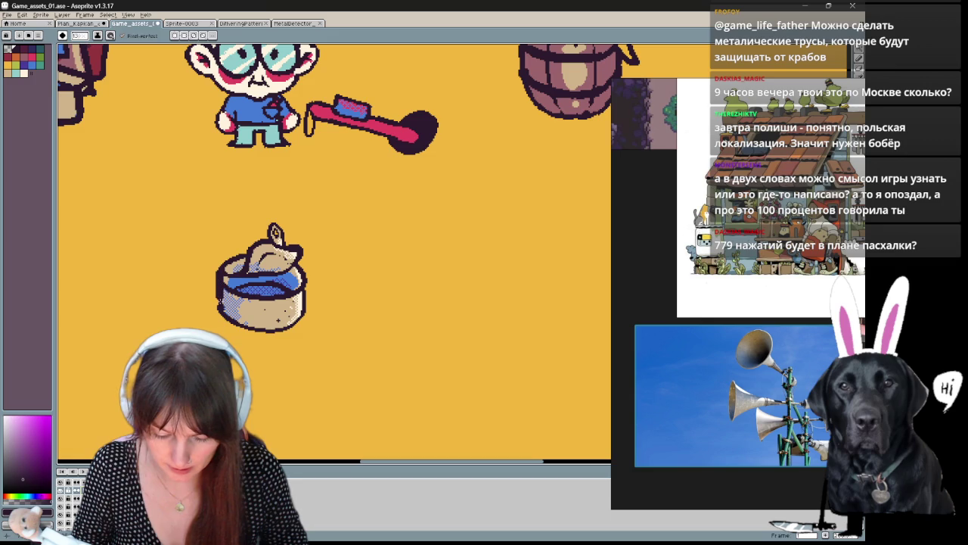
{"action": "left_click_drag", "start_coordinate": [219, 269], "coordinate": [221, 288]}
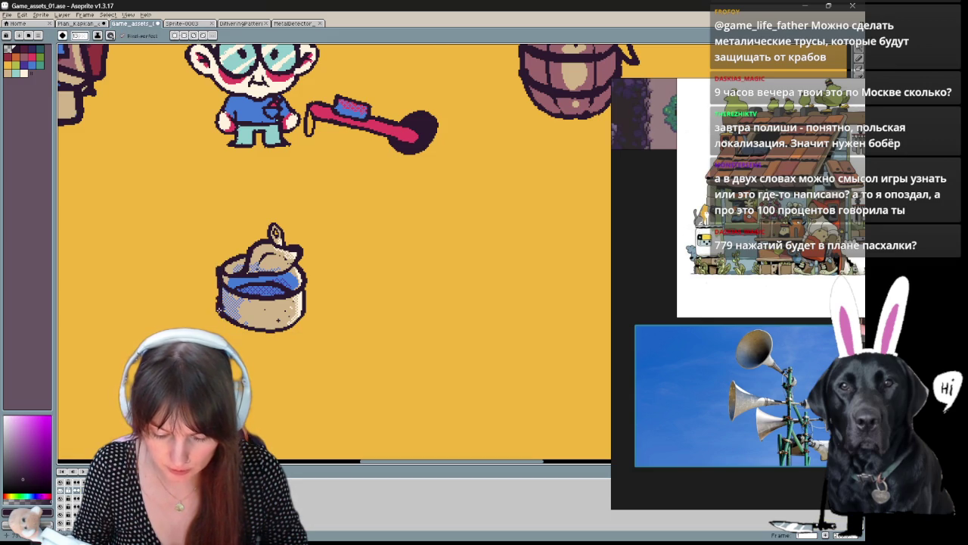
{"action": "left_click_drag", "start_coordinate": [258, 333], "coordinate": [291, 336]}
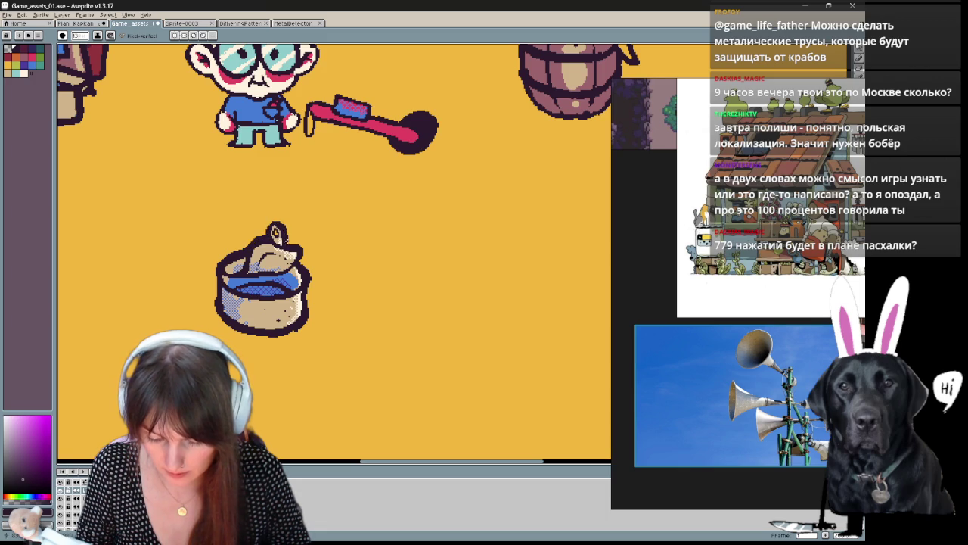
{"action": "scroll", "coordinate": [463, 274], "scroll_direction": "right", "scroll_amount": 2}
{"action": "scroll", "coordinate": [417, 360], "scroll_direction": "right", "scroll_amount": 1}
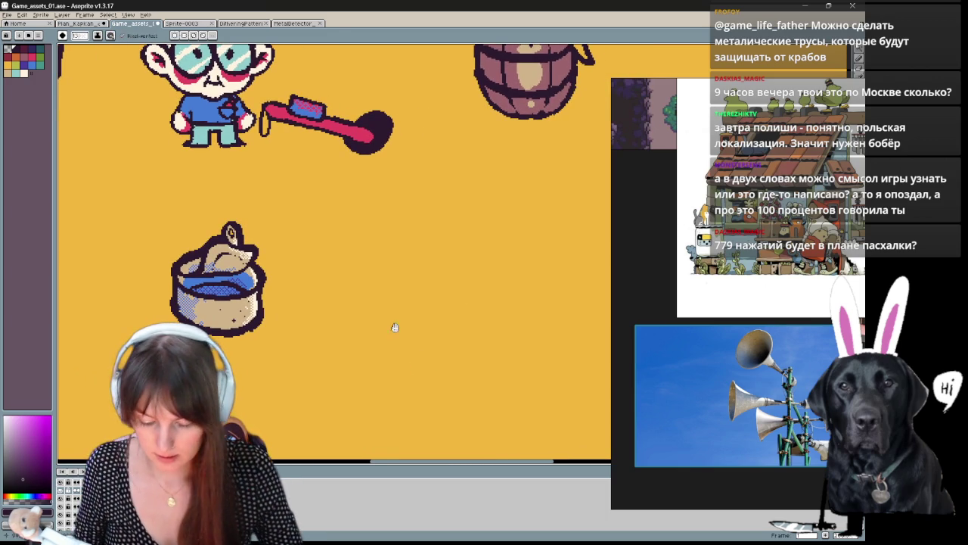
{"action": "scroll", "coordinate": [389, 322], "scroll_direction": "right", "scroll_amount": 2}
{"action": "scroll", "coordinate": [389, 322], "scroll_direction": "down", "scroll_amount": 1}
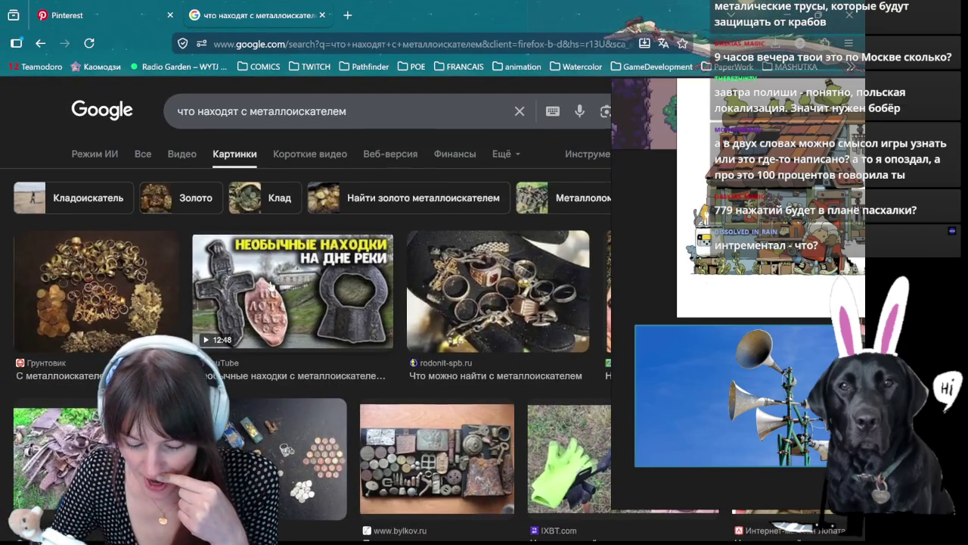
Step: Preview the rusty scrap-pile image, then switch to the Ludum 59 Discord group chat
{"action": "scroll", "coordinate": [270, 286], "scroll_direction": "down", "scroll_amount": 3}
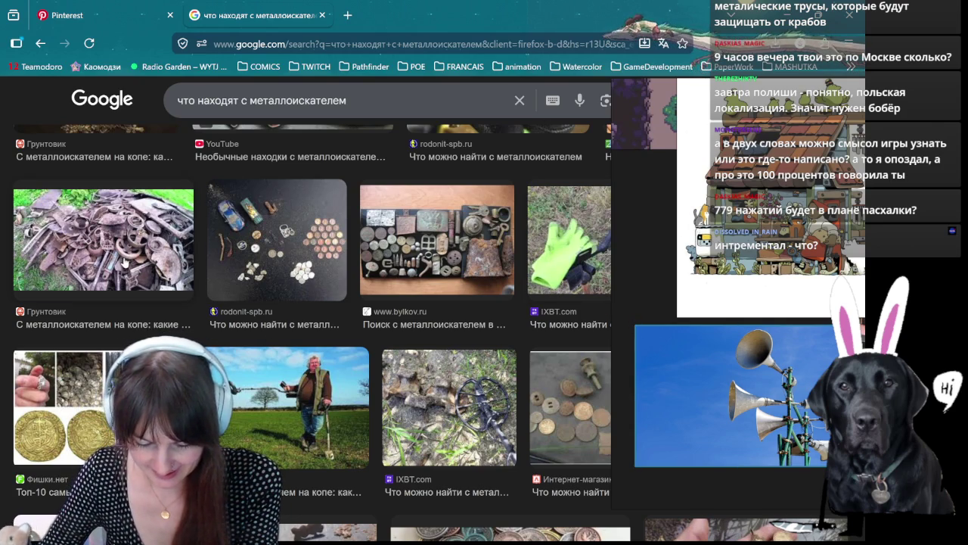
{"action": "left_click", "coordinate": [125, 262]}
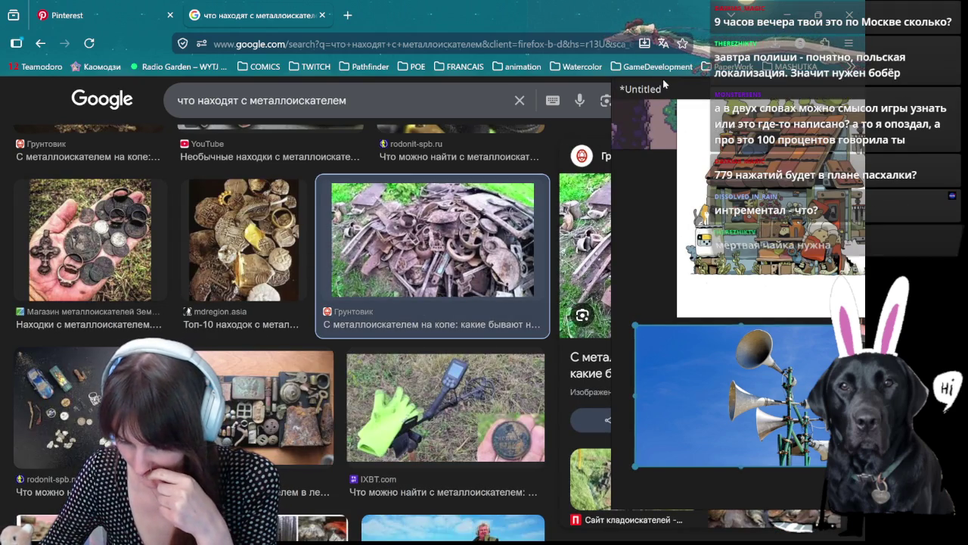
{"action": "key", "text": "alt+Tab"}
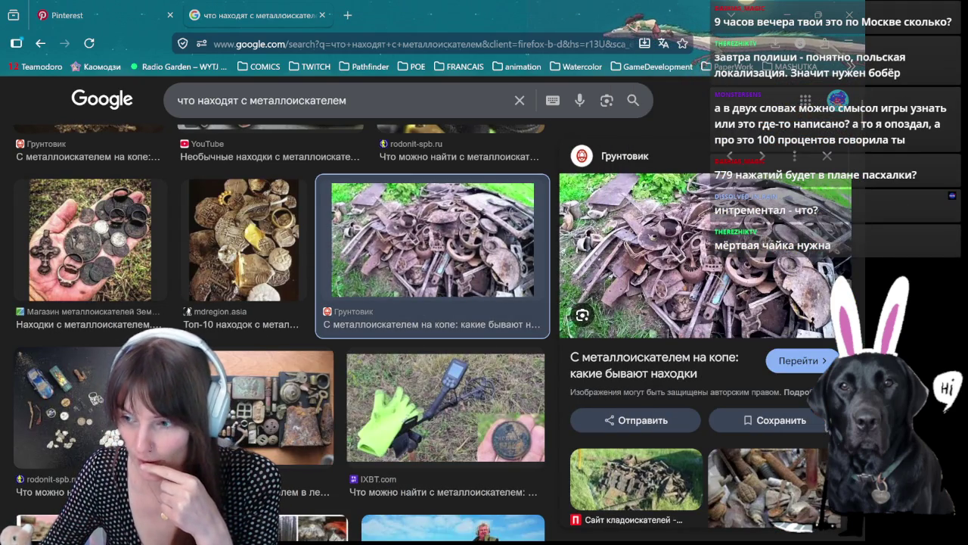
{"action": "mouse_move", "coordinate": [605, 287]}
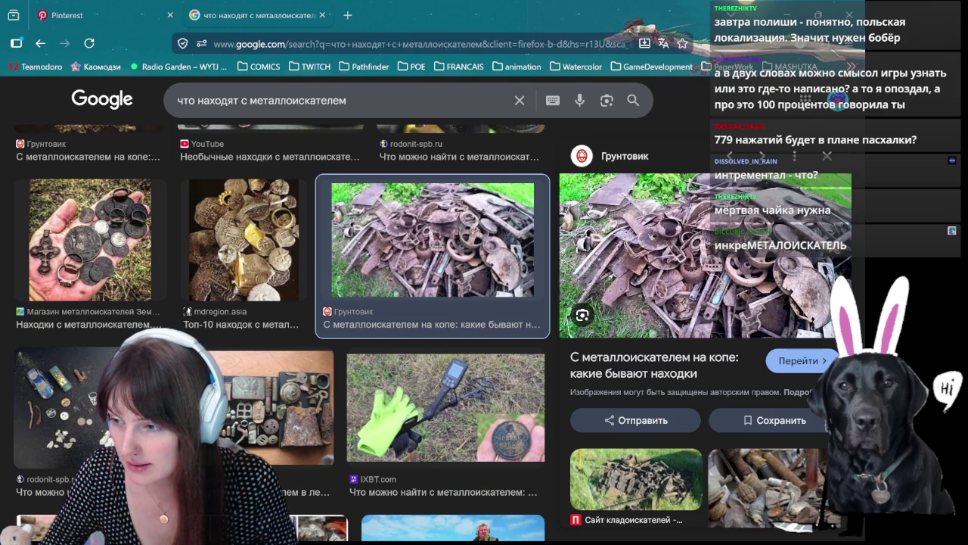
{"action": "key", "text": "alt+Tab"}
{"action": "scroll", "coordinate": [284, 346], "scroll_direction": "down", "scroll_amount": 3}
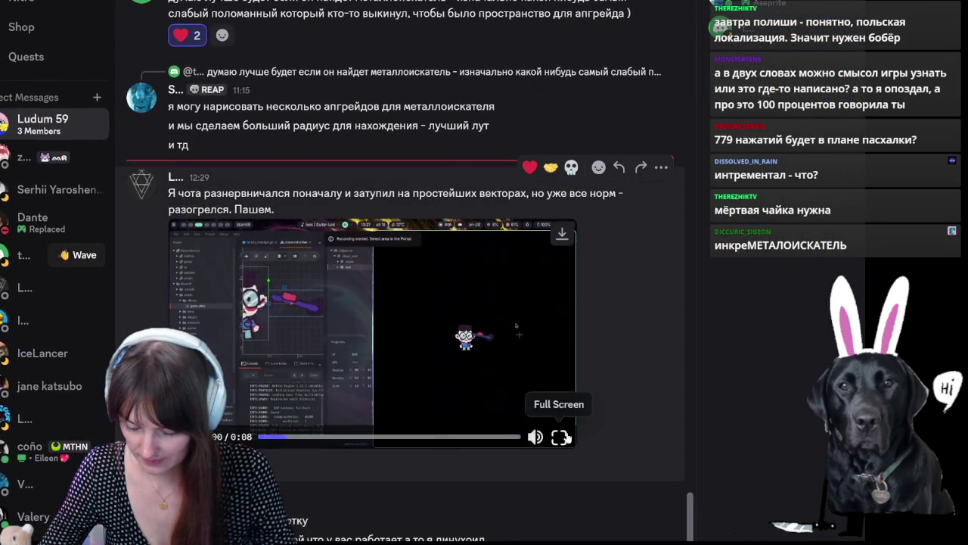
{"action": "left_click", "coordinate": [559, 437]}
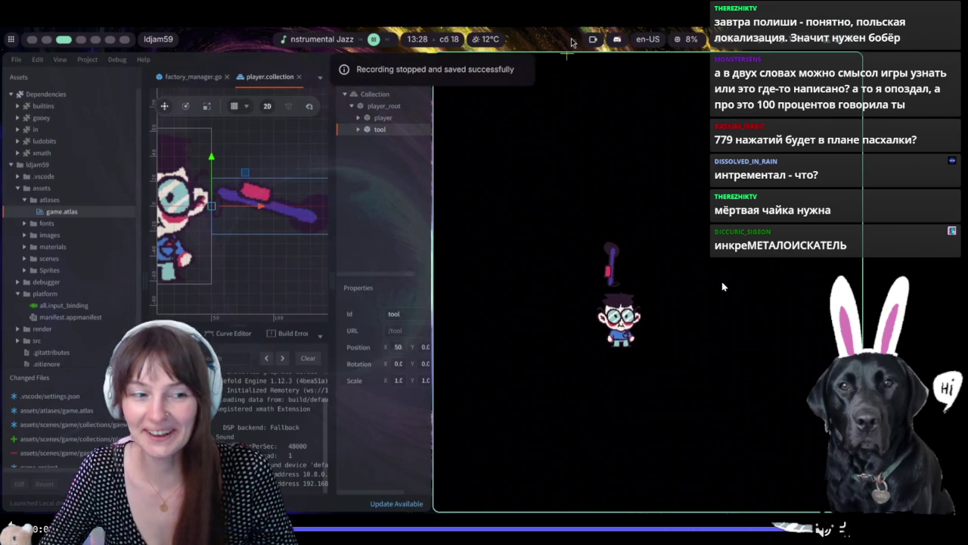
{"action": "key", "text": "Escape"}
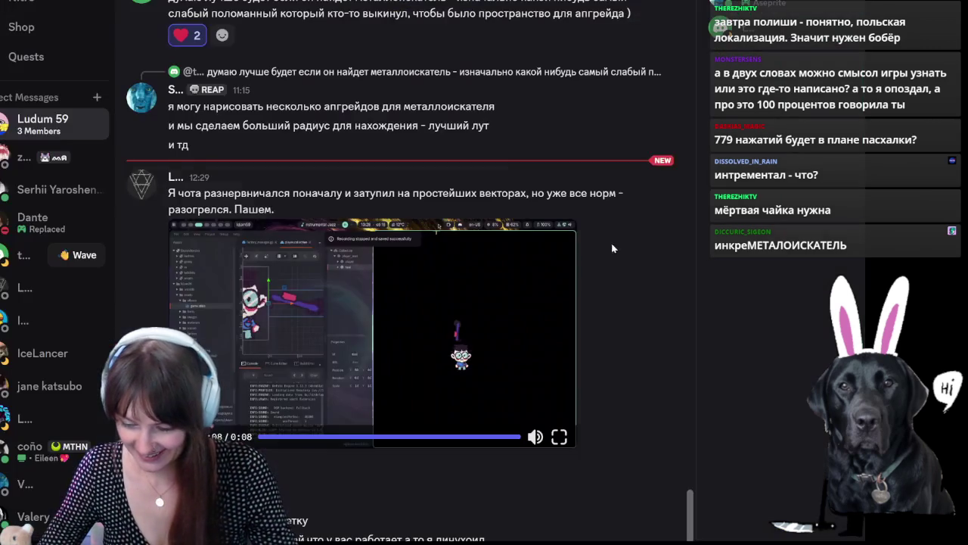
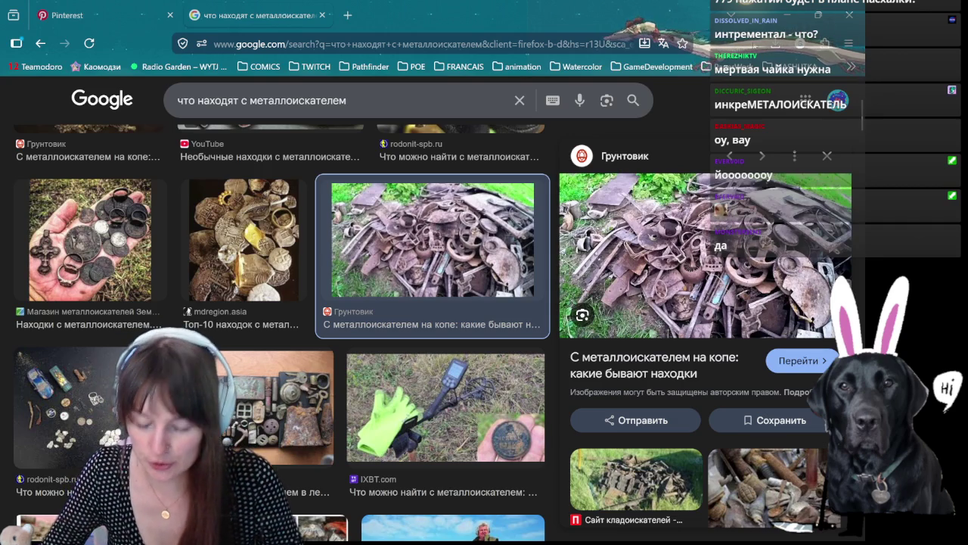
Step: Leave the metal-detector finds image results and return to Game_assets_01.ase in Aseprite
{"action": "scroll", "coordinate": [280, 326], "scroll_direction": "down", "scroll_amount": 2}
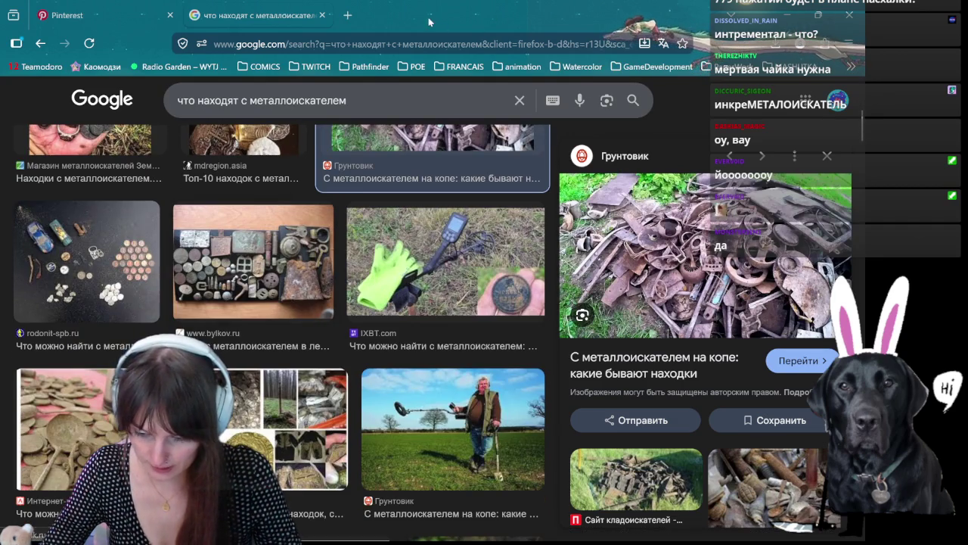
{"action": "key", "text": "alt+Tab"}
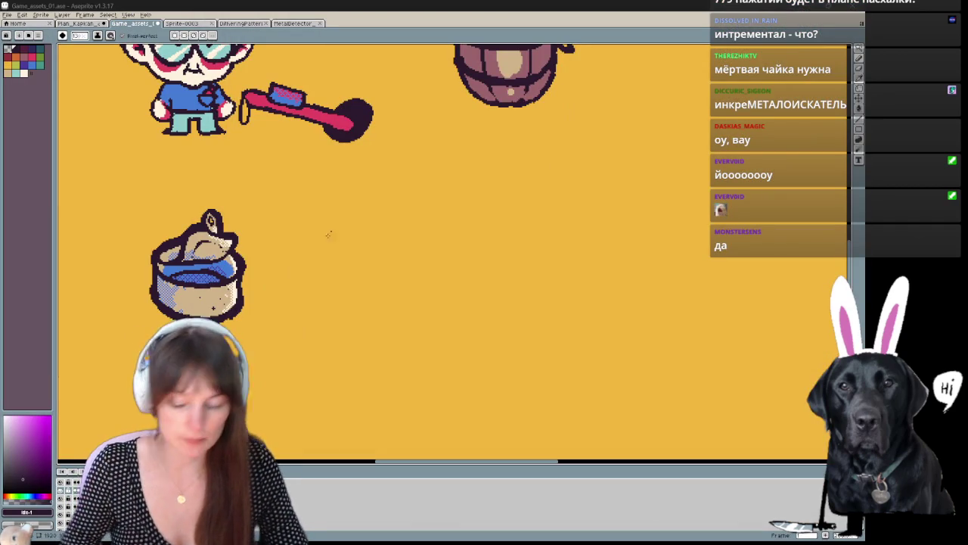
Step: Sketch arcs and a dark circle outline to the right of the can sprite
{"action": "left_click_drag", "start_coordinate": [319, 215], "coordinate": [357, 280]}
{"action": "key", "text": "ctrl+z"}
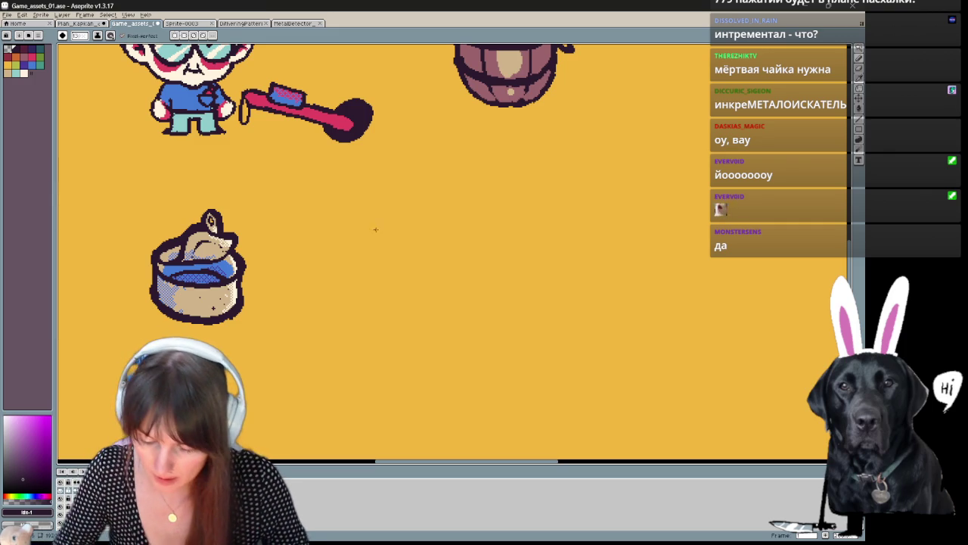
{"action": "left_click_drag", "start_coordinate": [313, 284], "coordinate": [387, 295]}
{"action": "key", "text": "ctrl+z"}
{"action": "mouse_move", "coordinate": [360, 230]}
{"action": "left_mouse_down"}
{"action": "mouse_move", "coordinate": [396, 261]}
{"action": "mouse_move", "coordinate": [362, 229]}
{"action": "mouse_move", "coordinate": [369, 221]}
{"action": "left_mouse_up"}
Step: Undo the stray arcs on the circle until only a clean closed ring remains
{"action": "key", "text": "ctrl+z"}
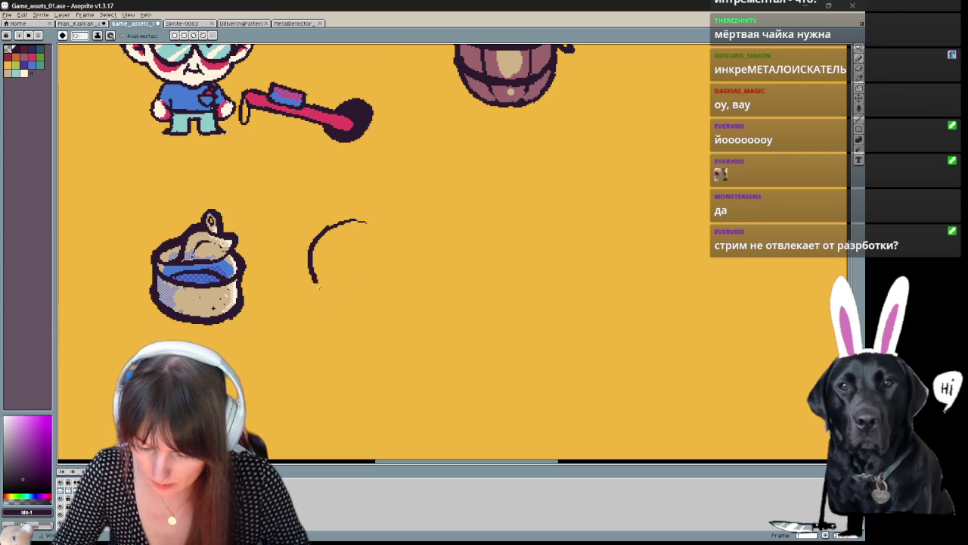
{"action": "key", "text": "ctrl+z"}
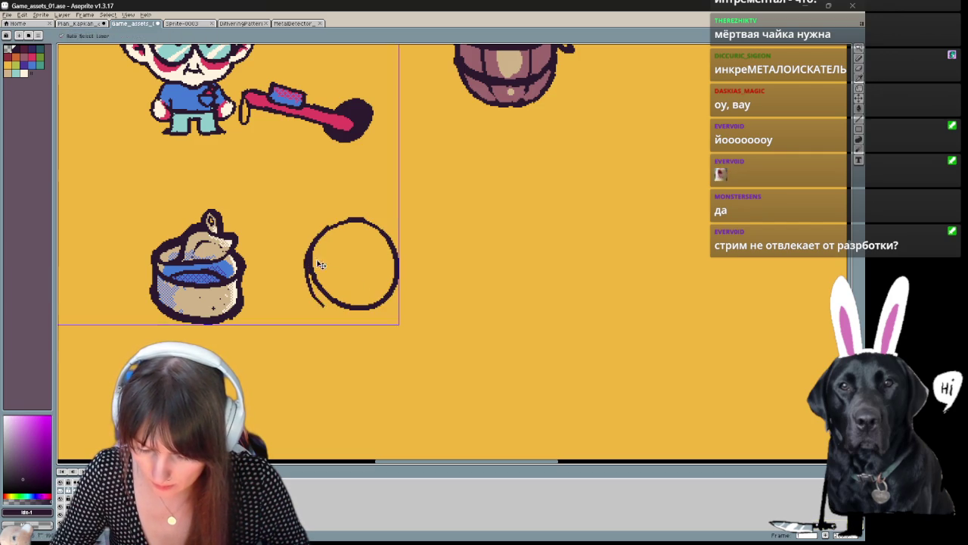
{"action": "key", "text": "ctrl+z"}
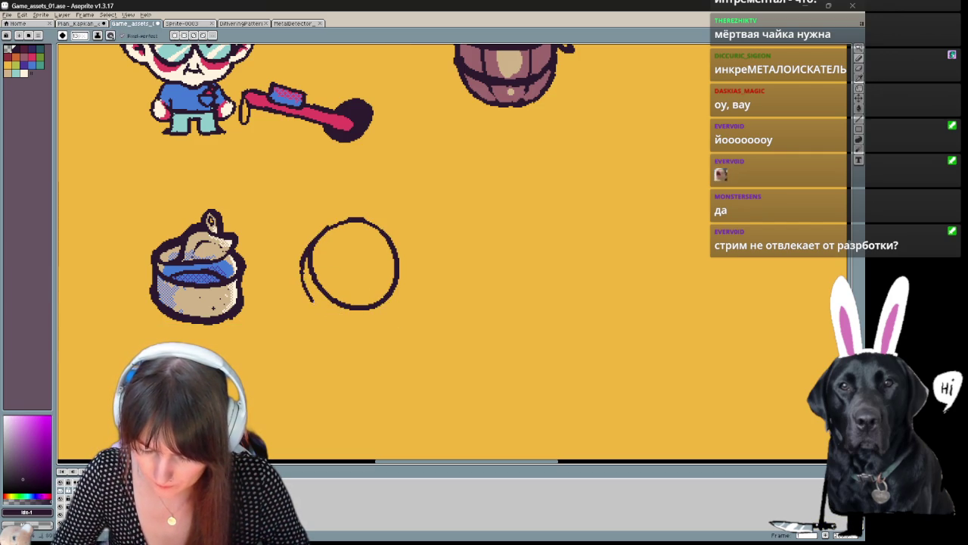
{"action": "key", "text": "ctrl+z"}
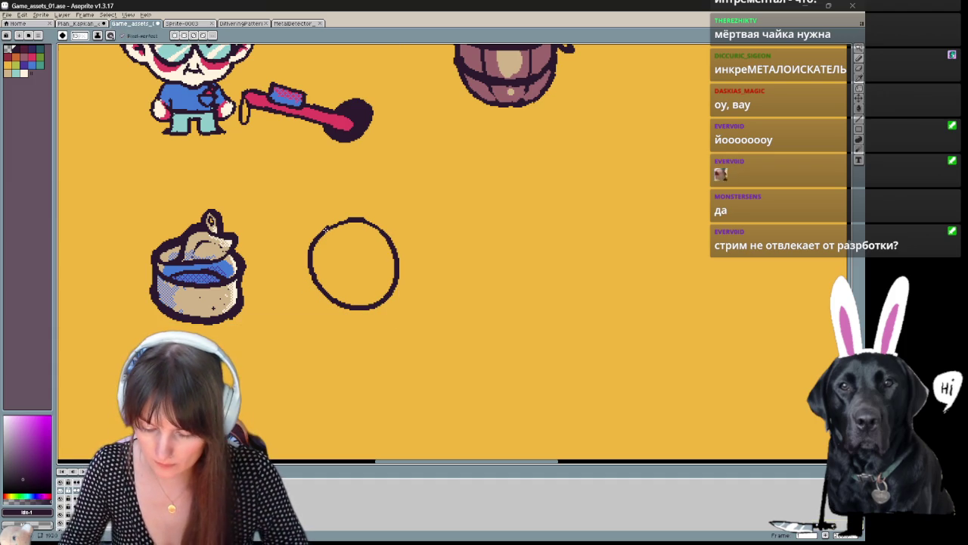
{"action": "key", "text": "x"}
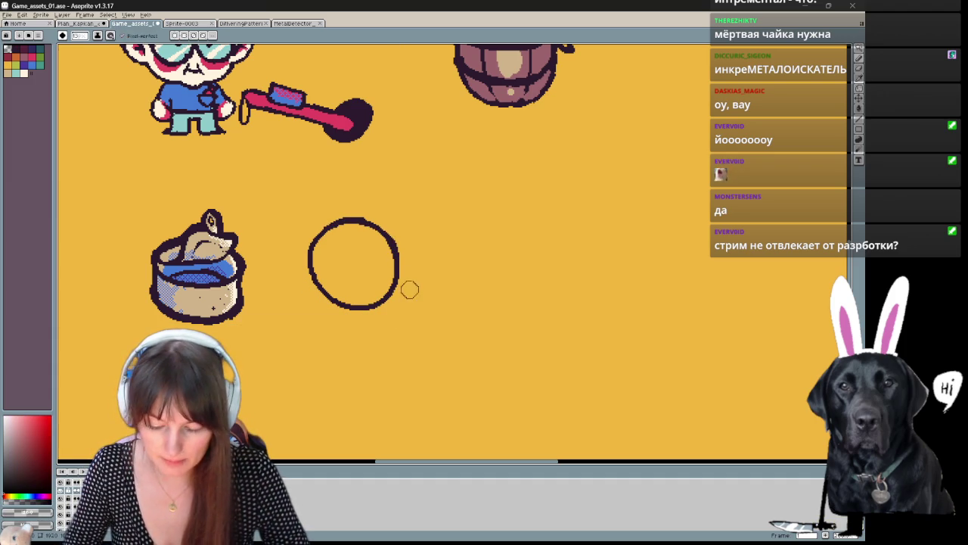
{"action": "scroll", "coordinate": [414, 285], "scroll_direction": "up", "scroll_amount": 3}
{"action": "scroll", "coordinate": [458, 282], "scroll_direction": "up", "scroll_amount": 1}
{"action": "scroll", "coordinate": [458, 282], "scroll_direction": "down", "scroll_amount": 2}
Step: Lasso the circle and drop a copy offset down-left to give the coin thickness
{"action": "key", "text": "q"}
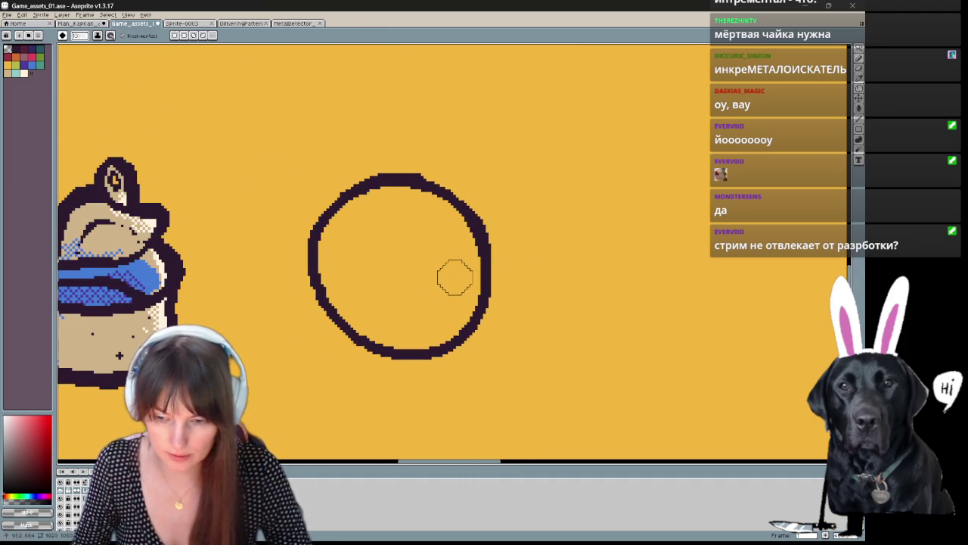
{"action": "mouse_move", "coordinate": [504, 243]}
{"action": "left_mouse_down"}
{"action": "mouse_move", "coordinate": [510, 274]}
{"action": "mouse_move", "coordinate": [477, 295]}
{"action": "left_mouse_up"}
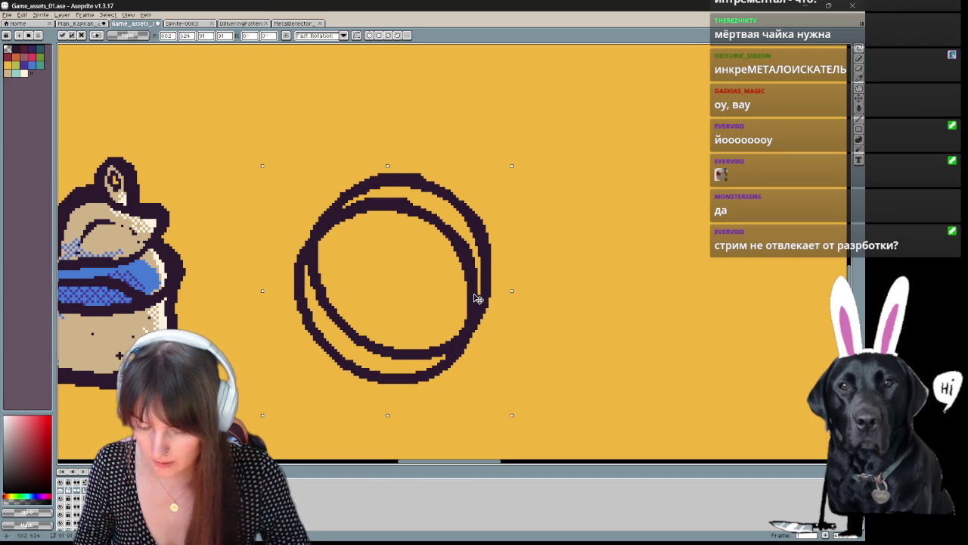
{"action": "key", "text": "ctrl+d"}
Step: Erase the hidden inner arc where the two overlapping circles meet
{"action": "key", "text": "e"}
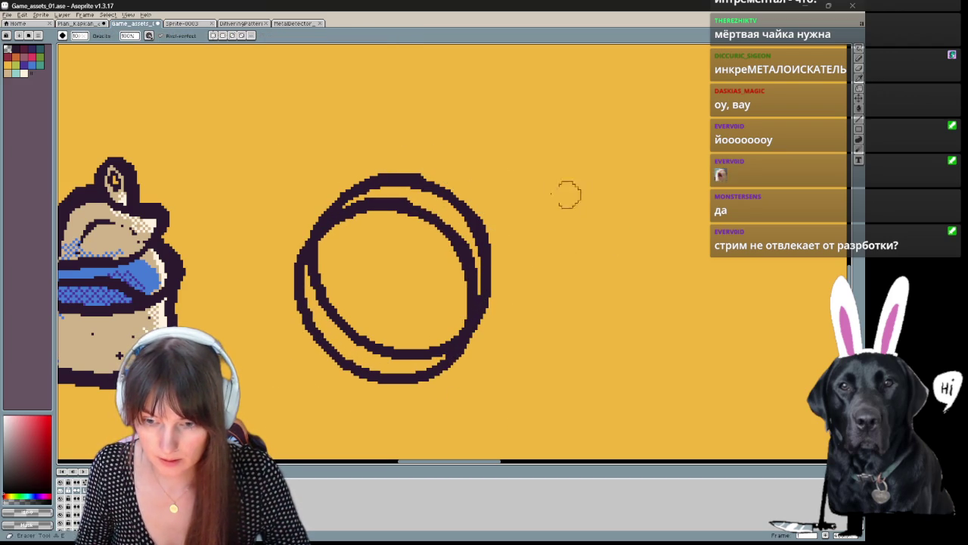
{"action": "left_click", "coordinate": [426, 181]}
{"action": "left_click_drag", "start_coordinate": [398, 205], "coordinate": [372, 221]}
{"action": "key", "text": "ctrl+z"}
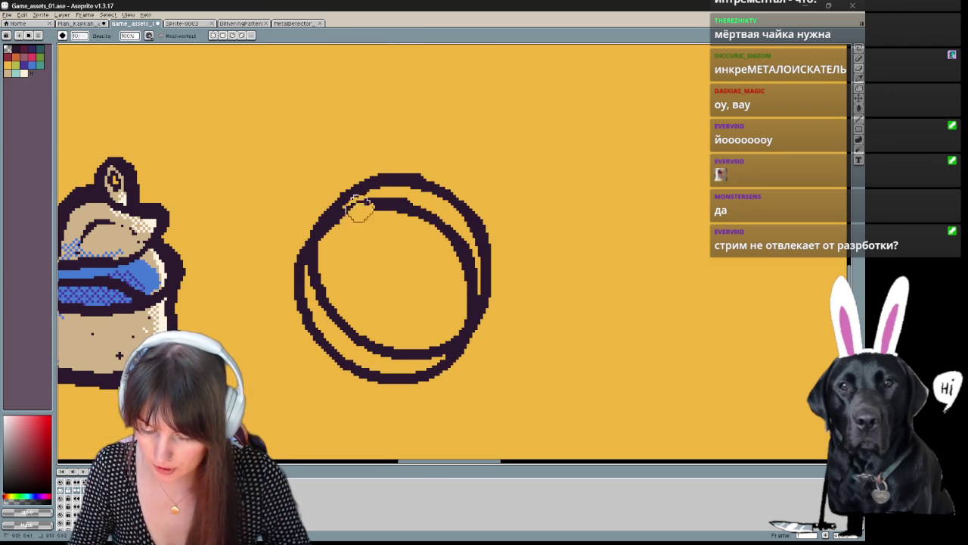
{"action": "mouse_move", "coordinate": [370, 202]}
{"action": "left_mouse_down"}
{"action": "mouse_move", "coordinate": [459, 272]}
{"action": "mouse_move", "coordinate": [469, 257]}
{"action": "left_mouse_up"}
{"action": "left_click_drag", "start_coordinate": [519, 234], "coordinate": [469, 191]}
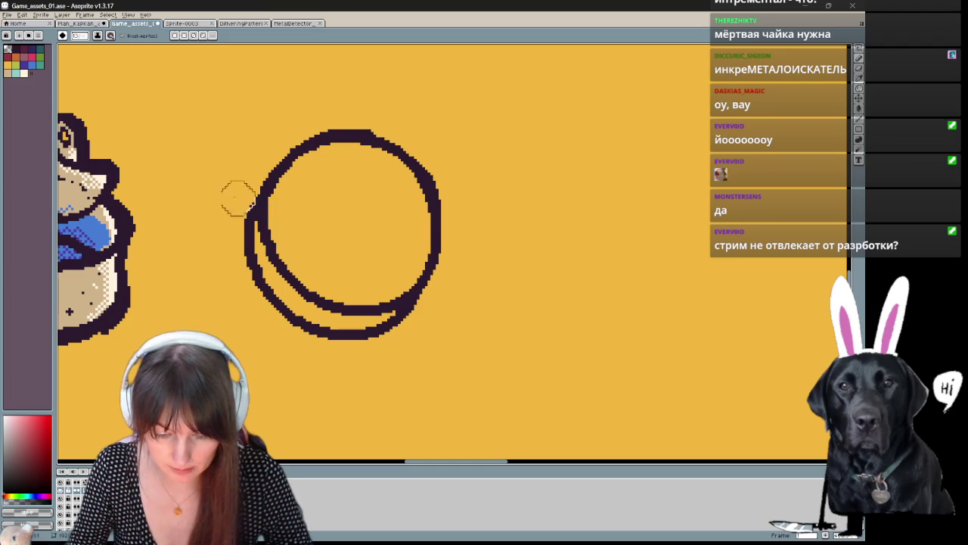
{"action": "left_click", "coordinate": [22, 50]}
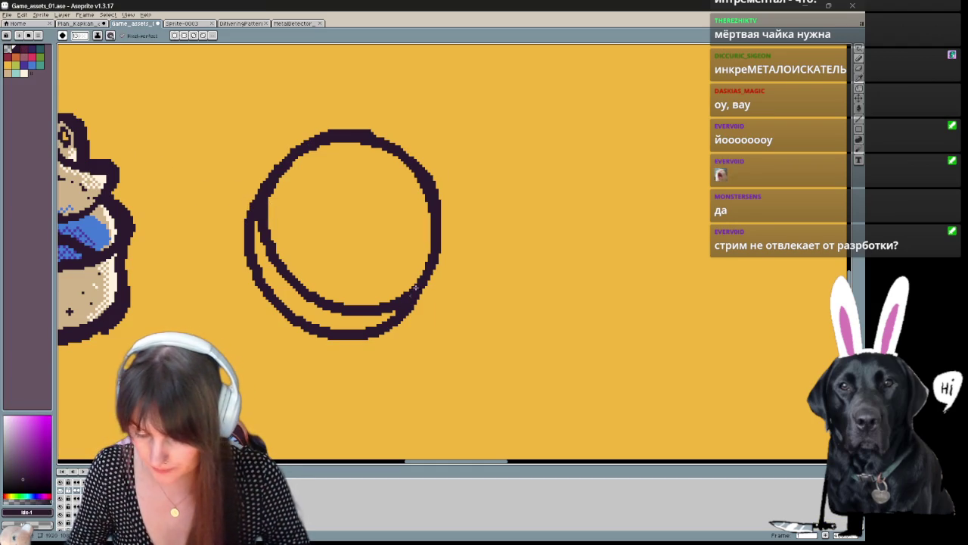
{"action": "left_click_drag", "start_coordinate": [488, 230], "coordinate": [487, 262]}
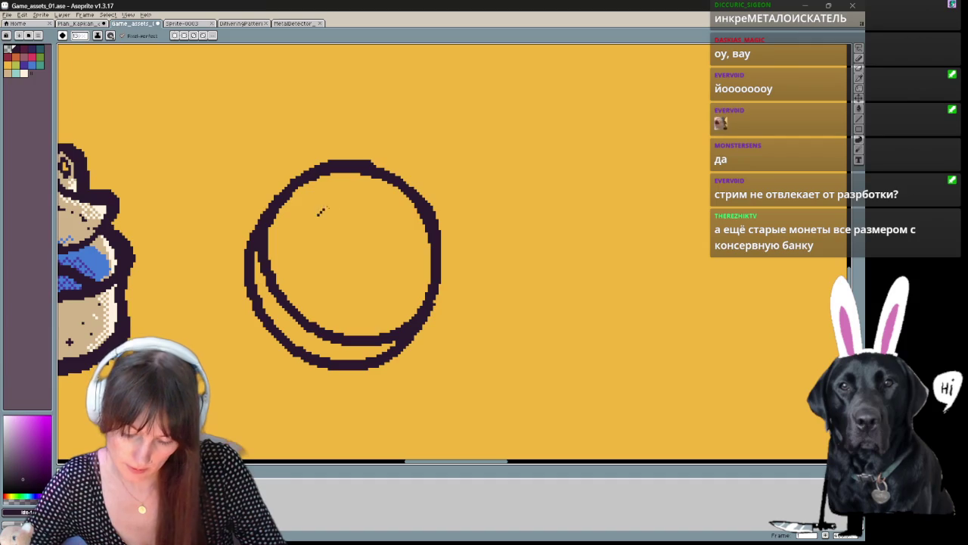
Step: Pencil an inner rim arc and a rough profile silhouette inside the coin
{"action": "key", "text": "b"}
{"action": "mouse_move", "coordinate": [314, 218]}
{"action": "left_mouse_down"}
{"action": "mouse_move", "coordinate": [367, 220]}
{"action": "mouse_move", "coordinate": [401, 235]}
{"action": "left_mouse_up"}
{"action": "key", "text": "ctrl+z"}
{"action": "key", "text": "ctrl+z"}
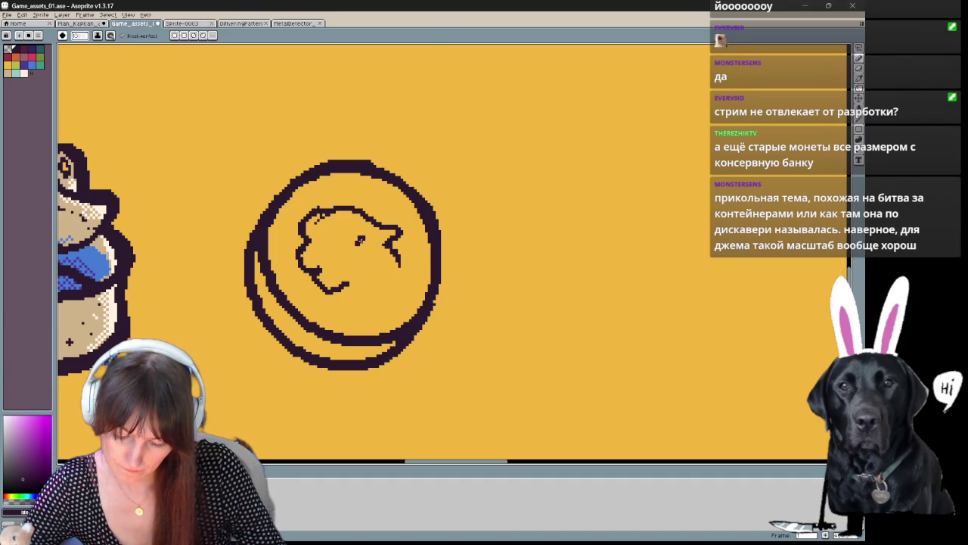
{"action": "left_click_drag", "start_coordinate": [369, 233], "coordinate": [358, 243]}
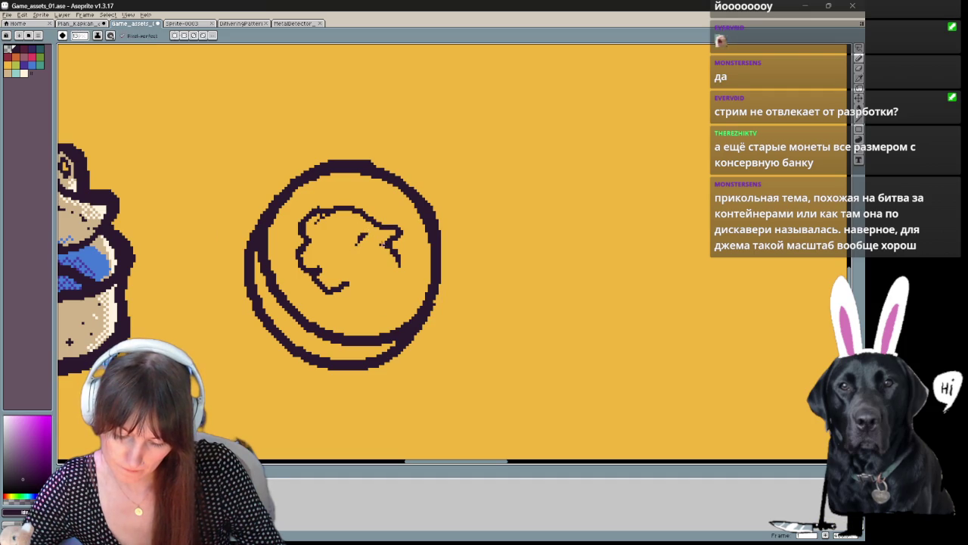
{"action": "mouse_move", "coordinate": [358, 294]}
{"action": "left_mouse_down"}
{"action": "mouse_move", "coordinate": [349, 286]}
{"action": "mouse_move", "coordinate": [381, 294]}
{"action": "left_mouse_up"}
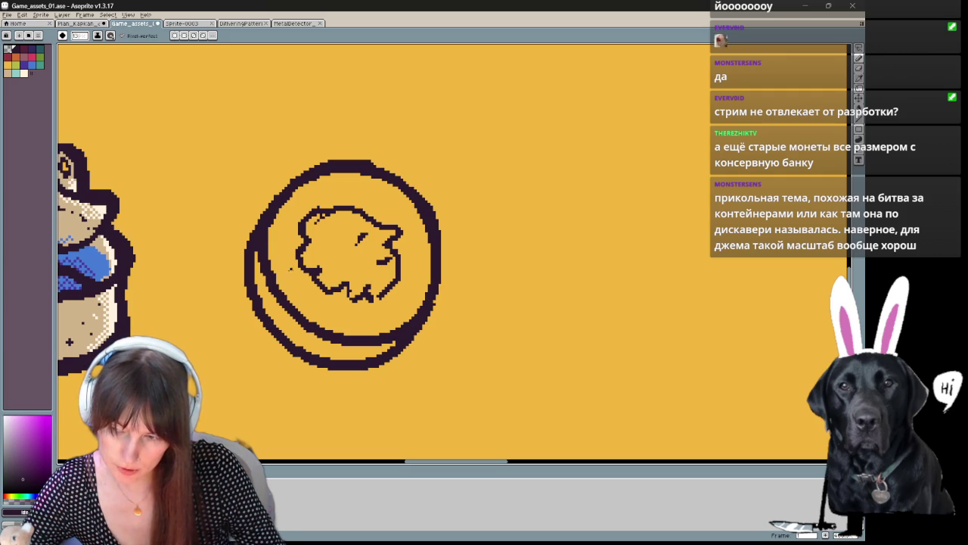
{"action": "key", "text": "e"}
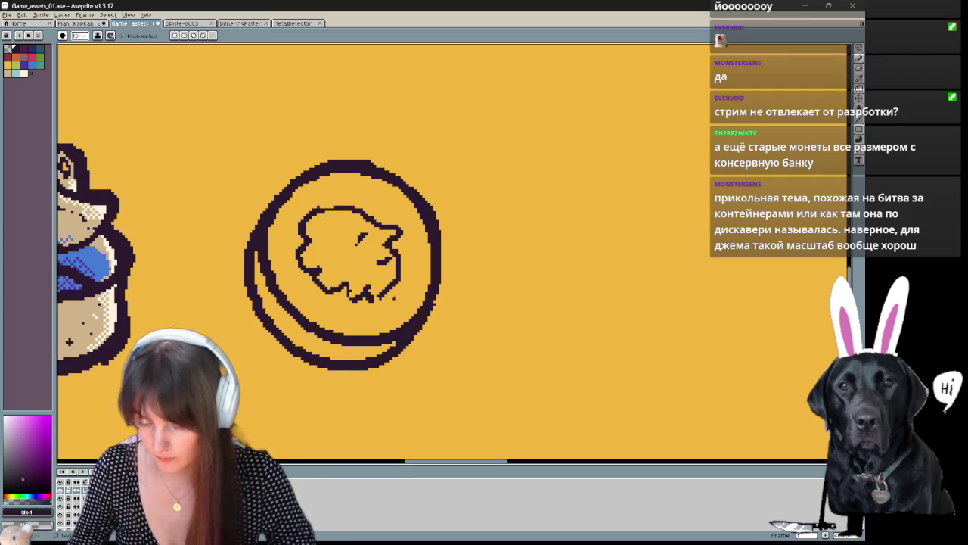
Step: Pan and zoom to frame the coin beside the can sprite
{"action": "left_click_drag", "start_coordinate": [391, 300], "coordinate": [367, 287]}
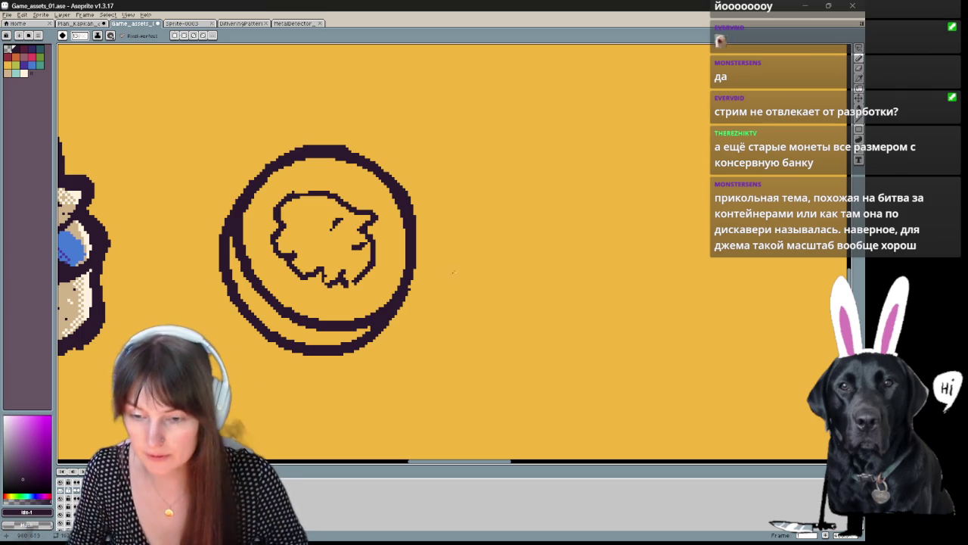
{"action": "scroll", "coordinate": [492, 275], "scroll_direction": "down", "scroll_amount": 1}
{"action": "mouse_move", "coordinate": [493, 274]}
{"action": "left_mouse_down"}
{"action": "mouse_move", "coordinate": [683, 240]}
{"action": "mouse_move", "coordinate": [544, 275]}
{"action": "mouse_move", "coordinate": [525, 322]}
{"action": "left_mouse_up"}
{"action": "scroll", "coordinate": [521, 303], "scroll_direction": "up", "scroll_amount": 1}
{"action": "scroll", "coordinate": [525, 321], "scroll_direction": "down", "scroll_amount": 1}
{"action": "scroll", "coordinate": [519, 312], "scroll_direction": "up", "scroll_amount": 1}
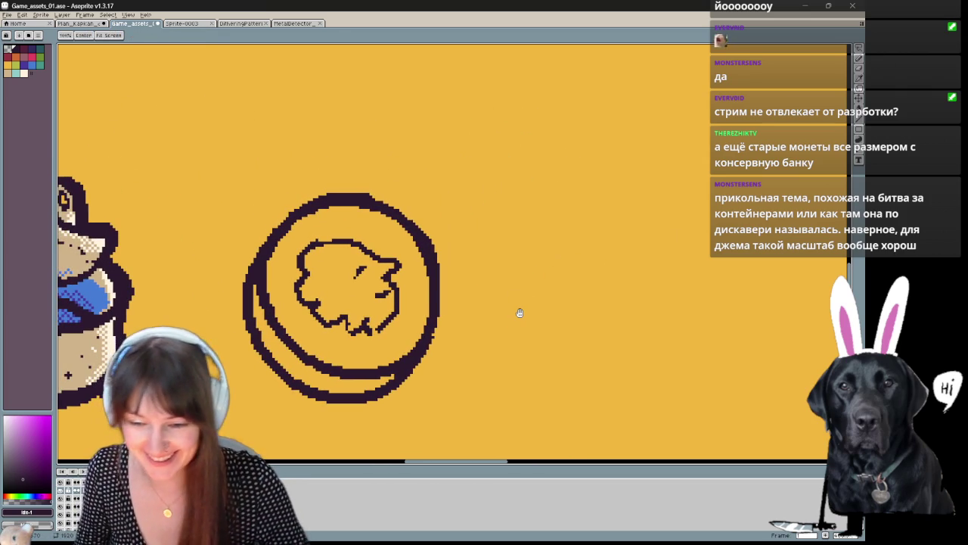
{"action": "key", "text": "b"}
{"action": "mouse_move", "coordinate": [503, 309]}
{"action": "left_mouse_down"}
{"action": "mouse_move", "coordinate": [555, 337]}
{"action": "mouse_move", "coordinate": [615, 328]}
{"action": "mouse_move", "coordinate": [555, 270]}
{"action": "mouse_move", "coordinate": [529, 266]}
{"action": "mouse_move", "coordinate": [605, 308]}
{"action": "mouse_move", "coordinate": [642, 287]}
{"action": "mouse_move", "coordinate": [594, 313]}
{"action": "mouse_move", "coordinate": [493, 302]}
{"action": "mouse_move", "coordinate": [612, 297]}
{"action": "mouse_move", "coordinate": [627, 309]}
{"action": "mouse_move", "coordinate": [643, 281]}
{"action": "mouse_move", "coordinate": [481, 373]}
{"action": "mouse_move", "coordinate": [510, 333]}
{"action": "mouse_move", "coordinate": [476, 346]}
{"action": "mouse_move", "coordinate": [530, 278]}
{"action": "mouse_move", "coordinate": [523, 284]}
{"action": "left_mouse_up"}
Step: Paint an orange inner rim and bucket-fill the coin's face orange
{"action": "left_click", "coordinate": [15, 57]}
{"action": "key", "text": "b"}
{"action": "left_click_drag", "start_coordinate": [418, 214], "coordinate": [416, 220]}
{"action": "key", "text": "ctrl+z"}
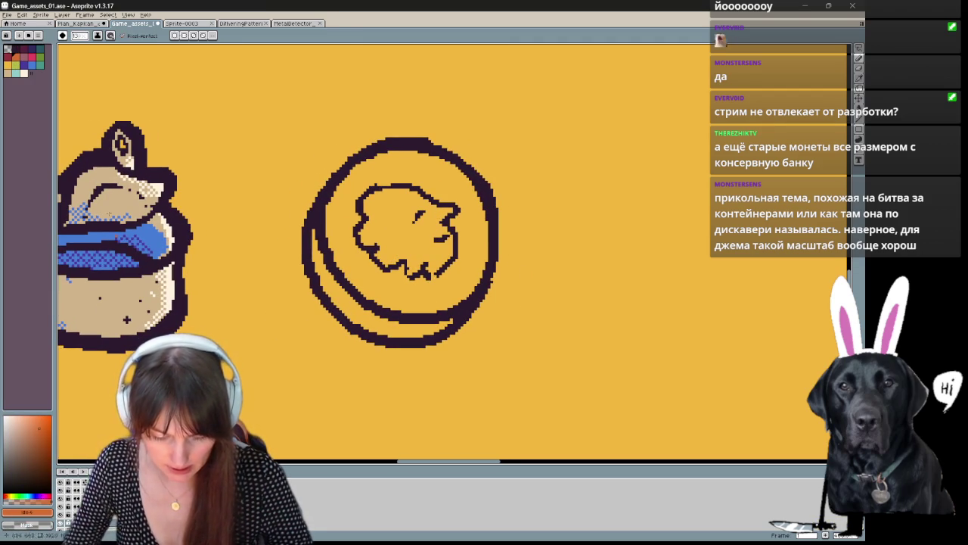
{"action": "key", "text": "x"}
{"action": "left_click_drag", "start_coordinate": [156, 93], "coordinate": [138, 116]}
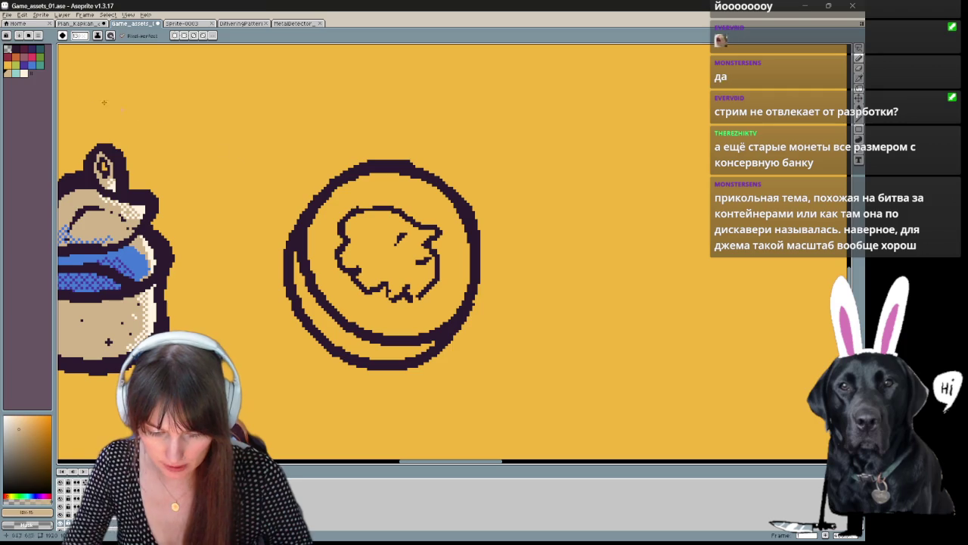
{"action": "left_click", "coordinate": [24, 74]}
{"action": "left_click", "coordinate": [23, 64]}
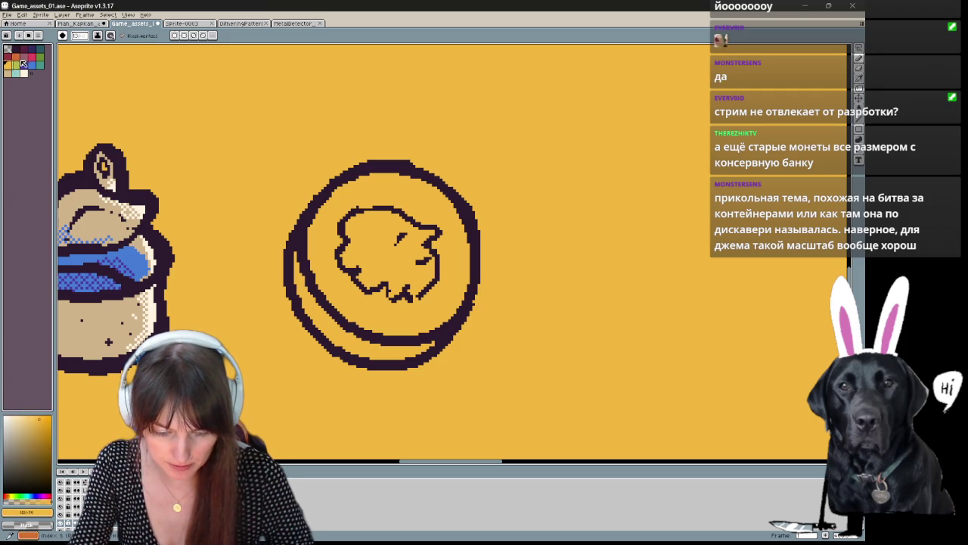
{"action": "left_click", "coordinate": [33, 57]}
{"action": "mouse_move", "coordinate": [424, 205]}
{"action": "left_mouse_down"}
{"action": "mouse_move", "coordinate": [326, 212]}
{"action": "mouse_move", "coordinate": [303, 280]}
{"action": "mouse_move", "coordinate": [336, 333]}
{"action": "mouse_move", "coordinate": [454, 304]}
{"action": "mouse_move", "coordinate": [443, 182]}
{"action": "left_mouse_up"}
{"action": "left_click", "coordinate": [412, 255]}
Step: Draw a cream starburst outline around the coin
{"action": "left_click_drag", "start_coordinate": [305, 133], "coordinate": [284, 152]}
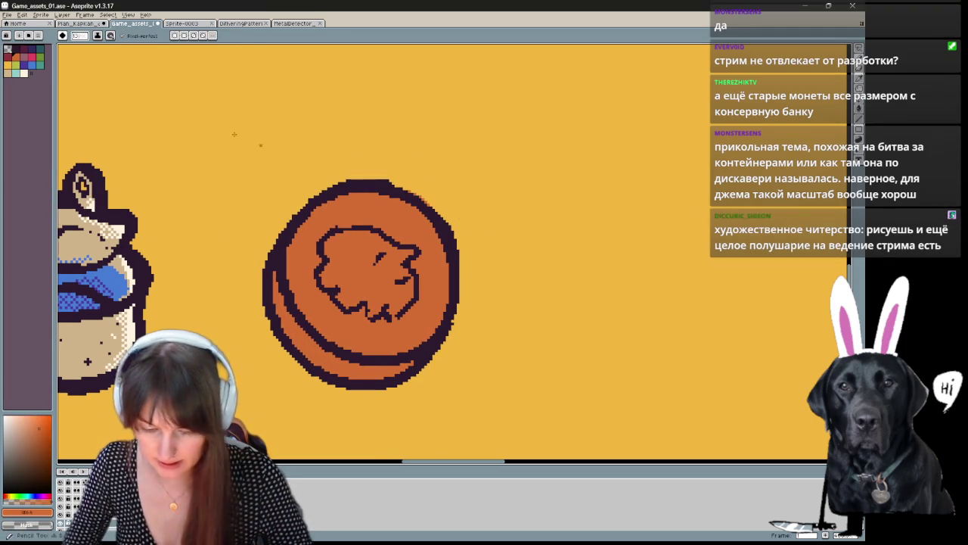
{"action": "left_click", "coordinate": [21, 60]}
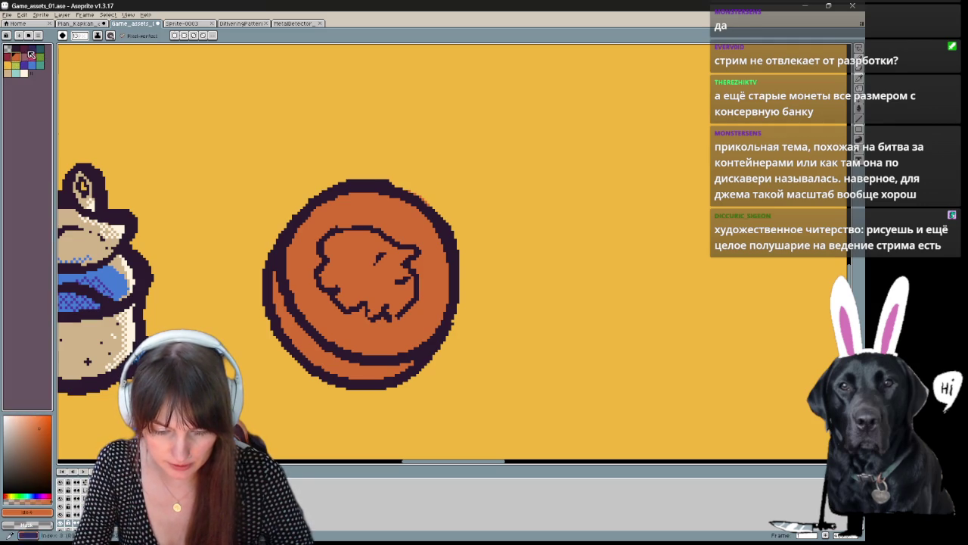
{"action": "left_click", "coordinate": [26, 74]}
{"action": "mouse_move", "coordinate": [286, 203]}
{"action": "left_mouse_down"}
{"action": "mouse_move", "coordinate": [355, 119]}
{"action": "mouse_move", "coordinate": [481, 195]}
{"action": "mouse_move", "coordinate": [523, 322]}
{"action": "mouse_move", "coordinate": [459, 428]}
{"action": "mouse_move", "coordinate": [344, 412]}
{"action": "mouse_move", "coordinate": [240, 365]}
{"action": "mouse_move", "coordinate": [216, 254]}
{"action": "left_mouse_up"}
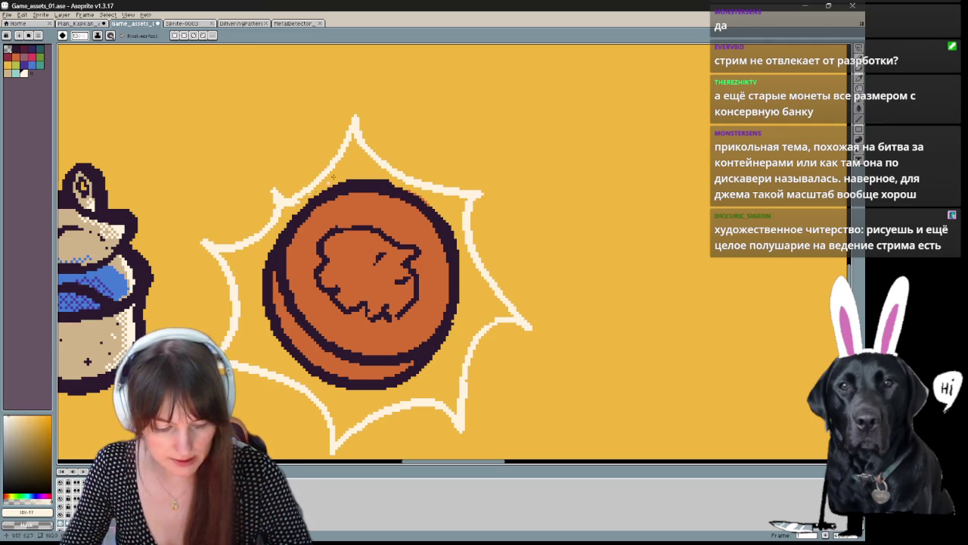
Step: Try cream flood fills on the starburst, undoing the background fill
{"action": "key", "text": "g"}
{"action": "left_click", "coordinate": [311, 198]}
{"action": "left_click", "coordinate": [326, 151]}
{"action": "key", "text": "ctrl+z"}
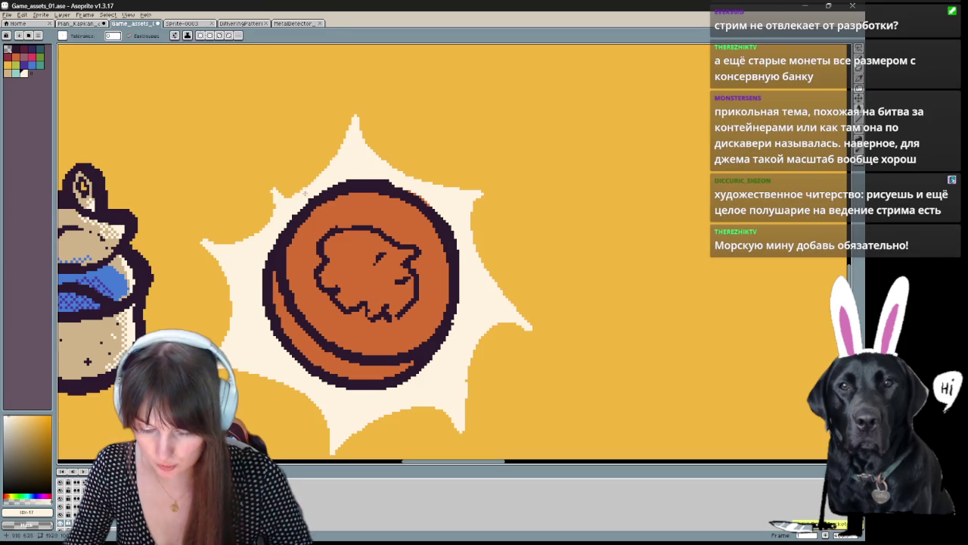
{"action": "key", "text": "b"}
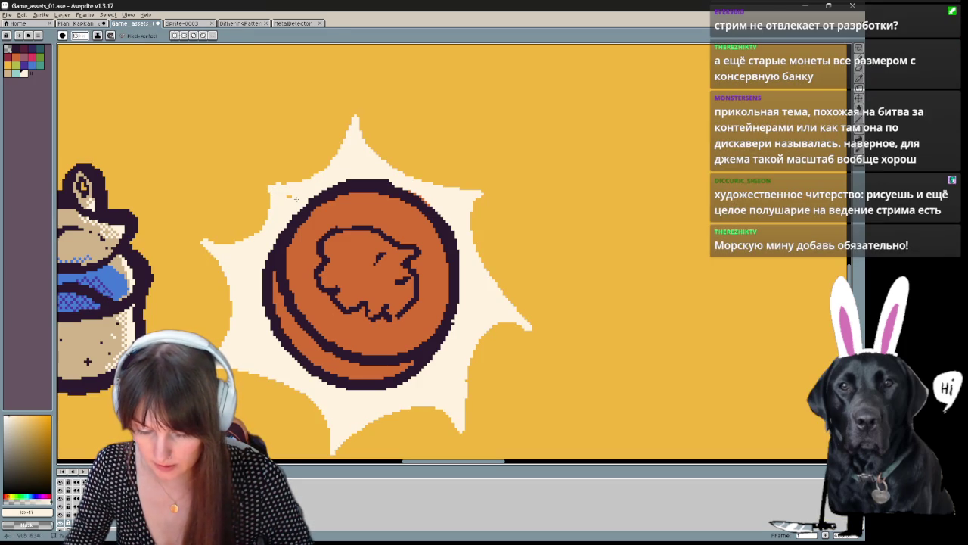
Step: Paint yellow highlights on the rim and profile, then speckle the lower rim light orange
{"action": "left_click", "coordinate": [376, 242], "text": "alt"}
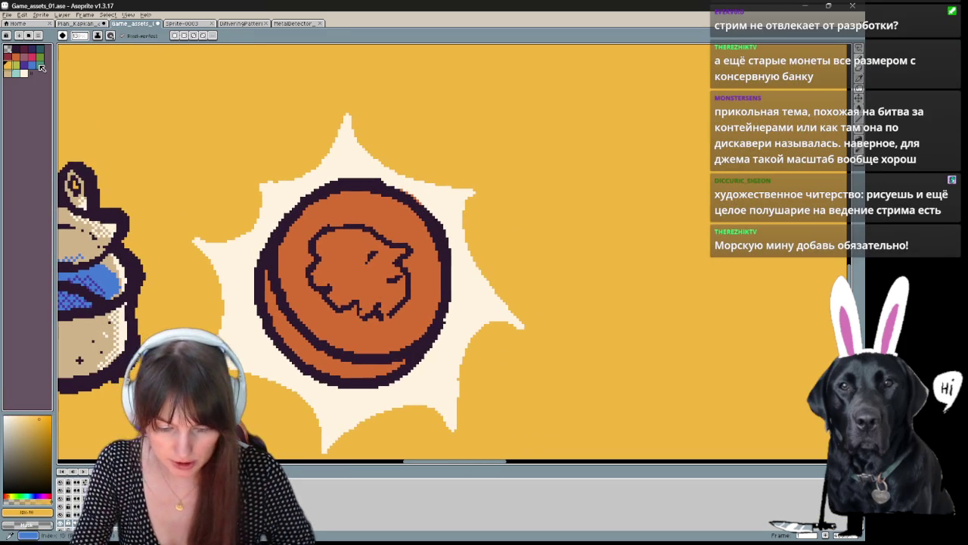
{"action": "mouse_move", "coordinate": [401, 231]}
{"action": "left_mouse_down"}
{"action": "mouse_move", "coordinate": [317, 320]}
{"action": "mouse_move", "coordinate": [420, 242]}
{"action": "mouse_move", "coordinate": [304, 301]}
{"action": "mouse_move", "coordinate": [306, 291]}
{"action": "left_mouse_up"}
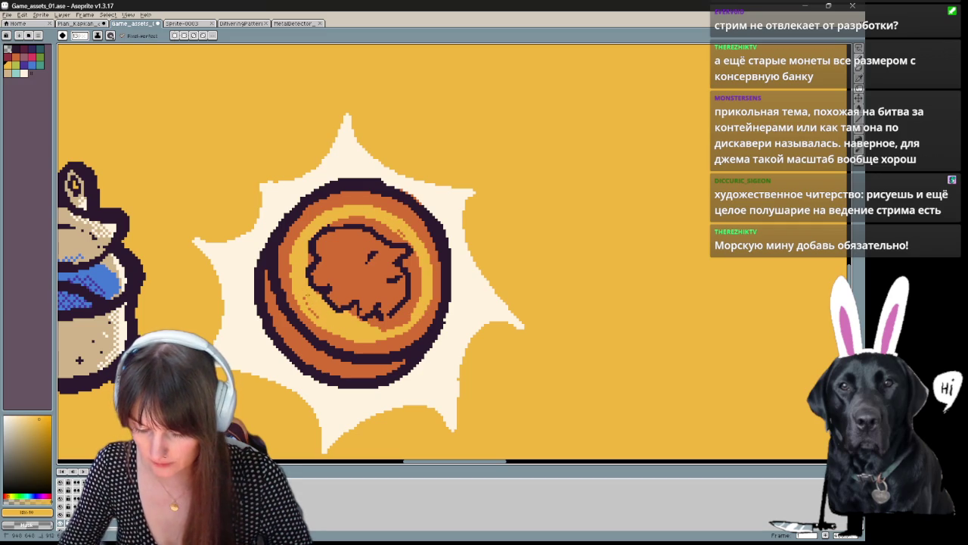
{"action": "mouse_move", "coordinate": [391, 321]}
{"action": "left_mouse_down"}
{"action": "mouse_move", "coordinate": [409, 257]}
{"action": "mouse_move", "coordinate": [375, 295]}
{"action": "mouse_move", "coordinate": [394, 257]}
{"action": "mouse_move", "coordinate": [355, 273]}
{"action": "left_mouse_up"}
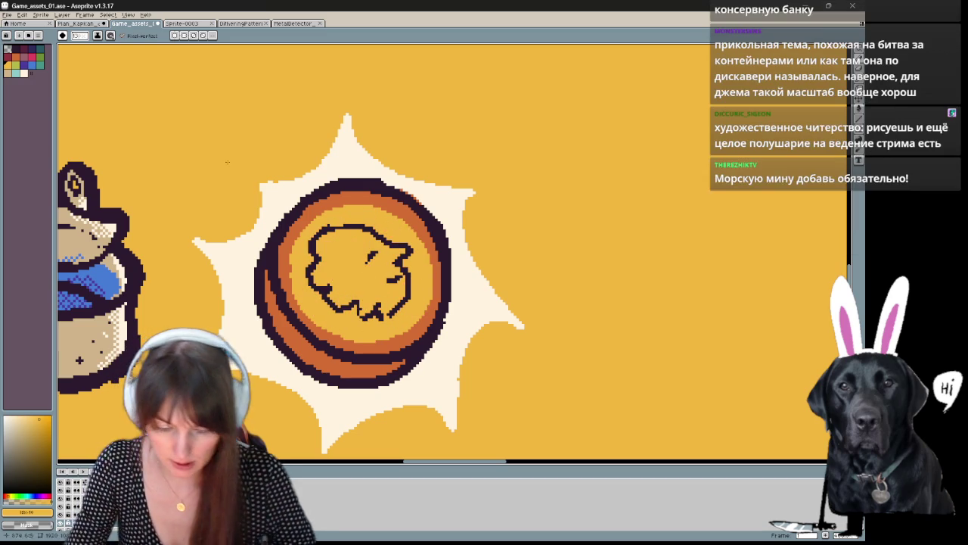
{"action": "left_click", "coordinate": [289, 333]}
{"action": "left_click", "coordinate": [306, 352]}
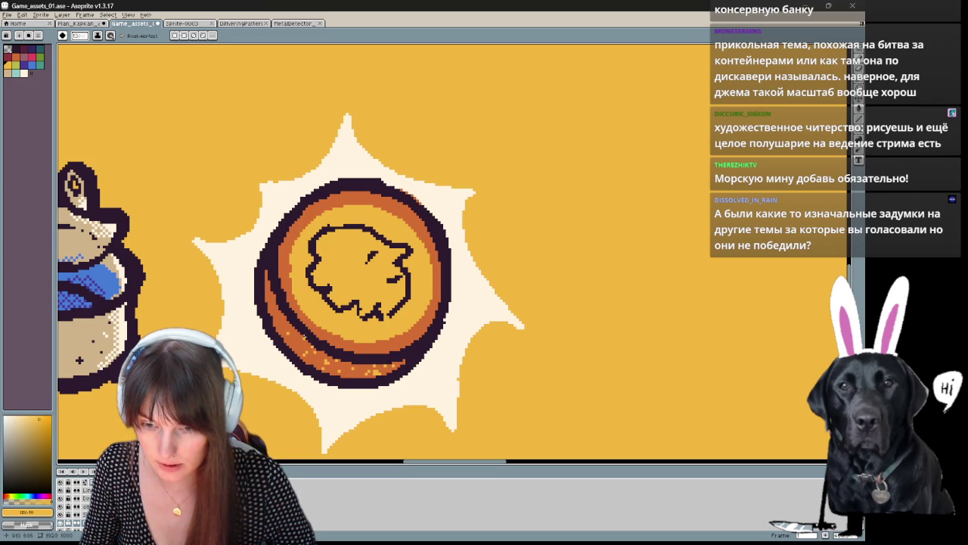
{"action": "scroll", "coordinate": [501, 259], "scroll_direction": "down", "scroll_amount": 2}
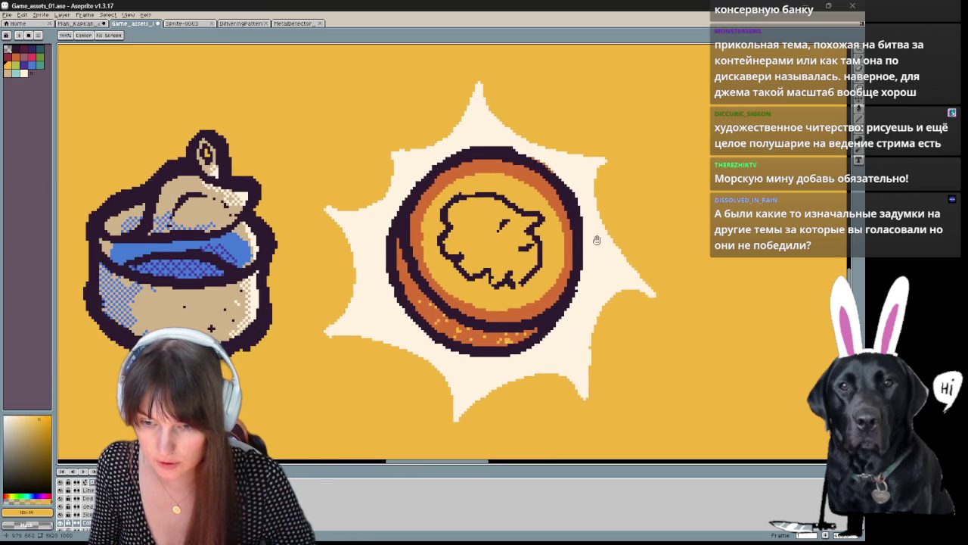
Step: On the Sketch layer, bucket-fill the black profile sketch red
{"action": "scroll", "coordinate": [490, 232], "scroll_direction": "up", "scroll_amount": 2}
{"action": "left_click_drag", "start_coordinate": [490, 232], "coordinate": [472, 285]}
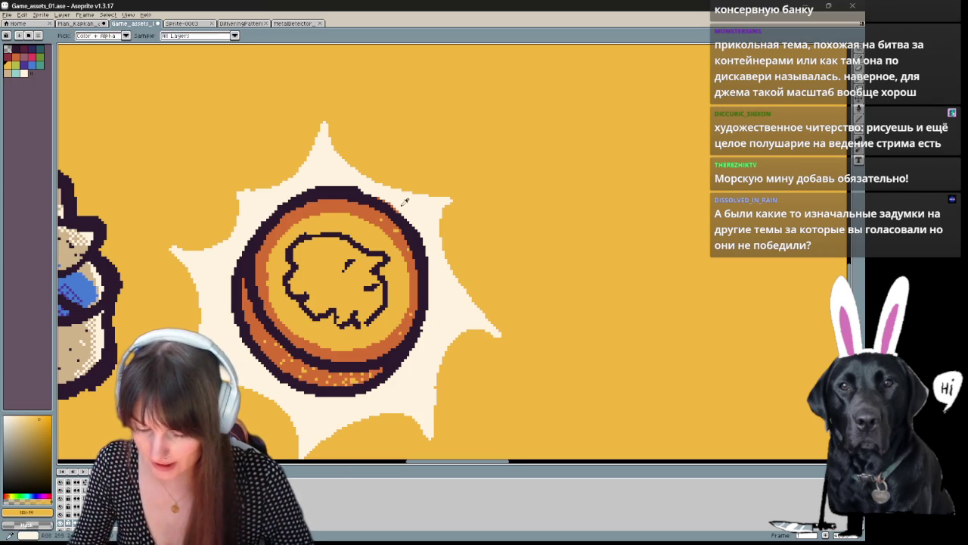
{"action": "left_click", "coordinate": [380, 196], "text": "alt"}
{"action": "left_click_drag", "start_coordinate": [435, 313], "coordinate": [415, 310]}
{"action": "left_click", "coordinate": [22, 62]}
{"action": "left_click", "coordinate": [9, 54]}
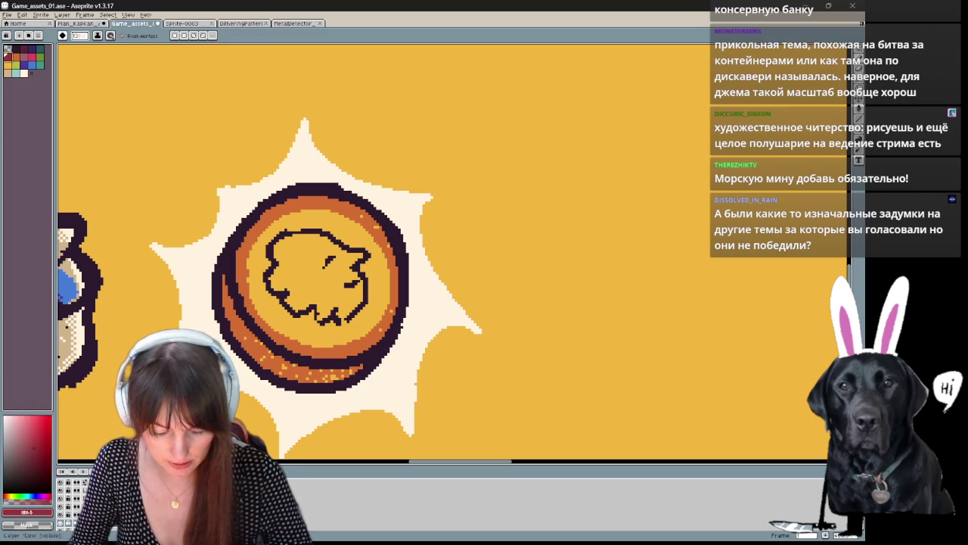
{"action": "left_click", "coordinate": [66, 490]}
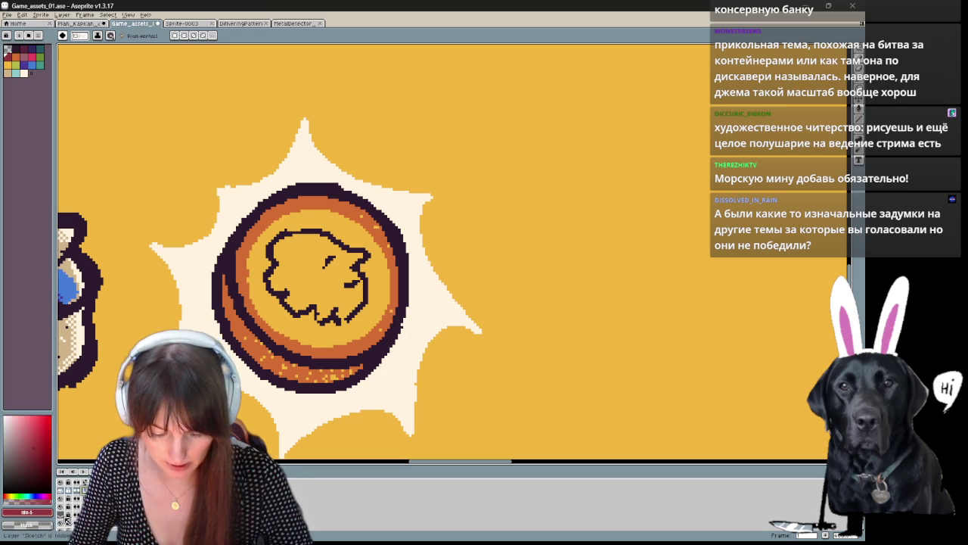
{"action": "key", "text": "g"}
{"action": "left_click", "coordinate": [318, 231]}
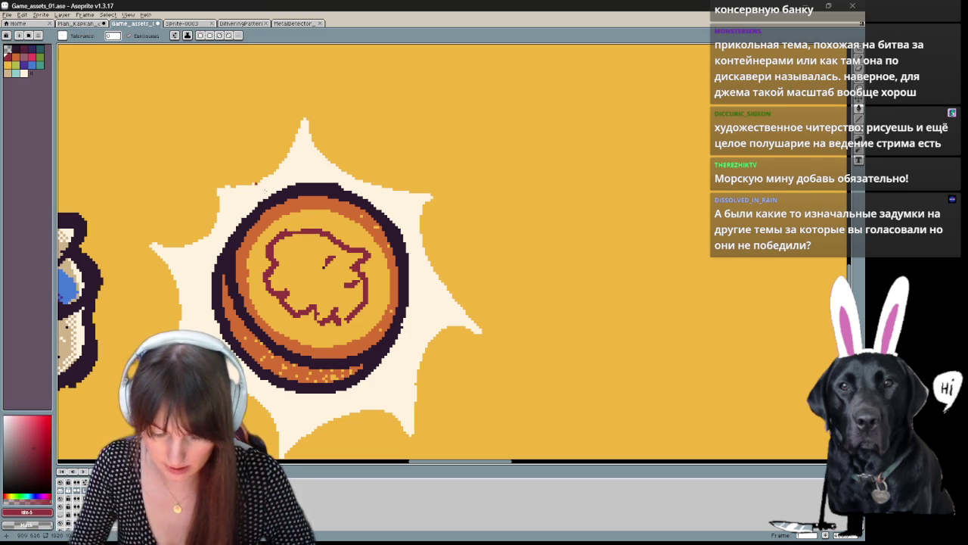
Step: Spray red dots and draw a trial cream highlight along the inner left rim
{"action": "key", "text": "b"}
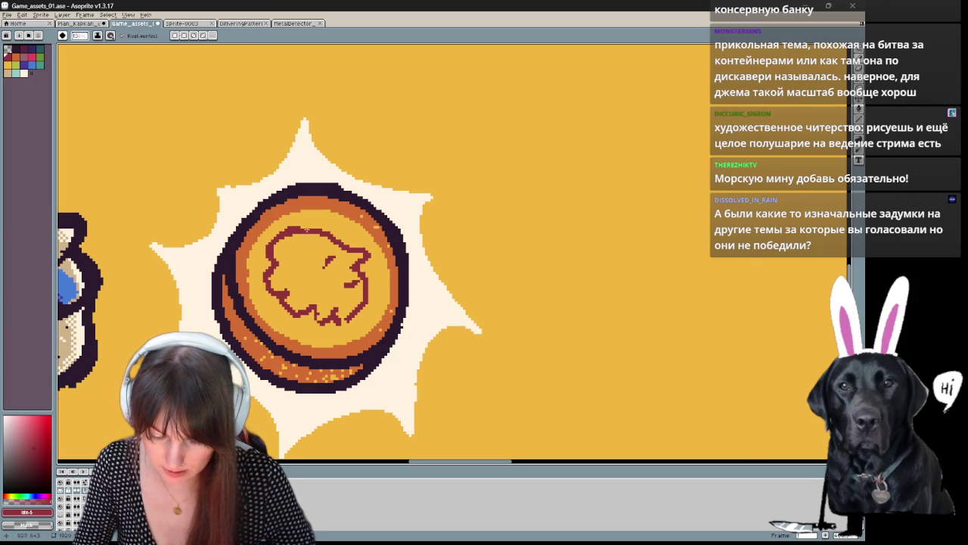
{"action": "key", "text": "shift+b"}
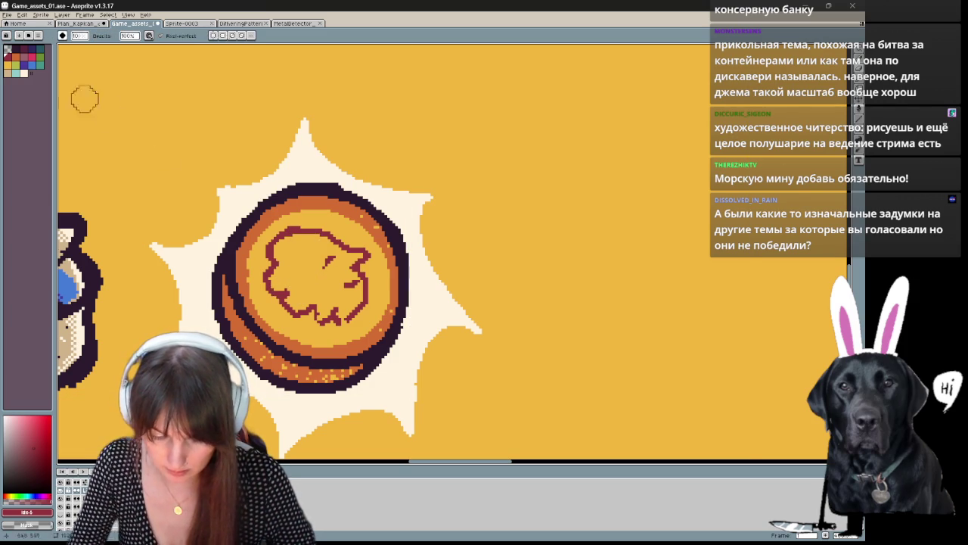
{"action": "key", "text": "b"}
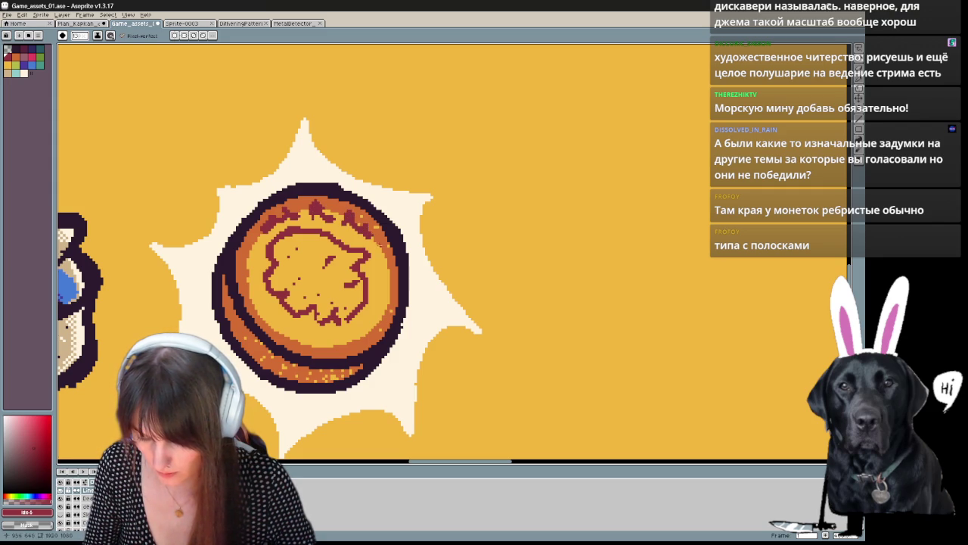
{"action": "key", "text": "v"}
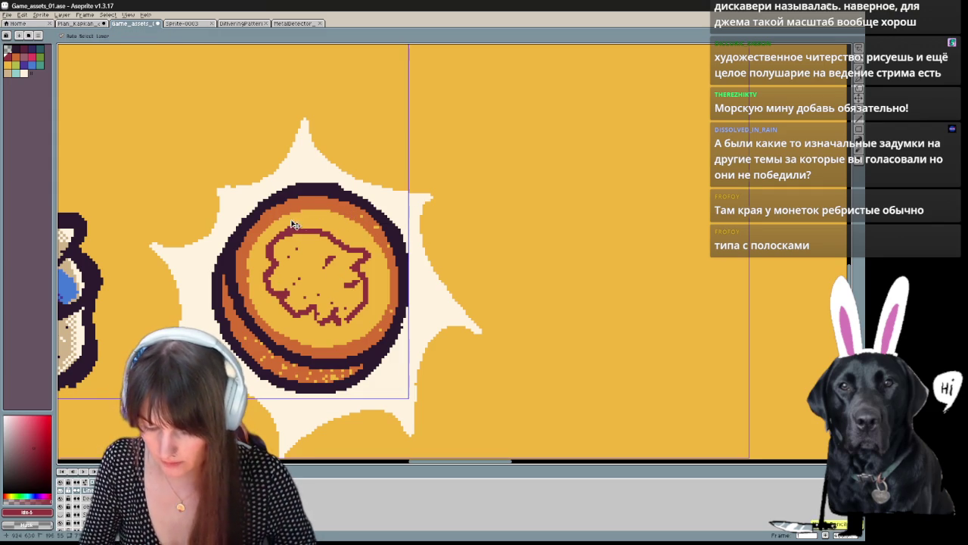
{"action": "key", "text": "b"}
{"action": "left_click", "coordinate": [227, 181], "text": "alt"}
{"action": "mouse_move", "coordinate": [271, 218]}
{"action": "left_mouse_down"}
{"action": "mouse_move", "coordinate": [247, 273]}
{"action": "mouse_move", "coordinate": [269, 327]}
{"action": "left_mouse_up"}
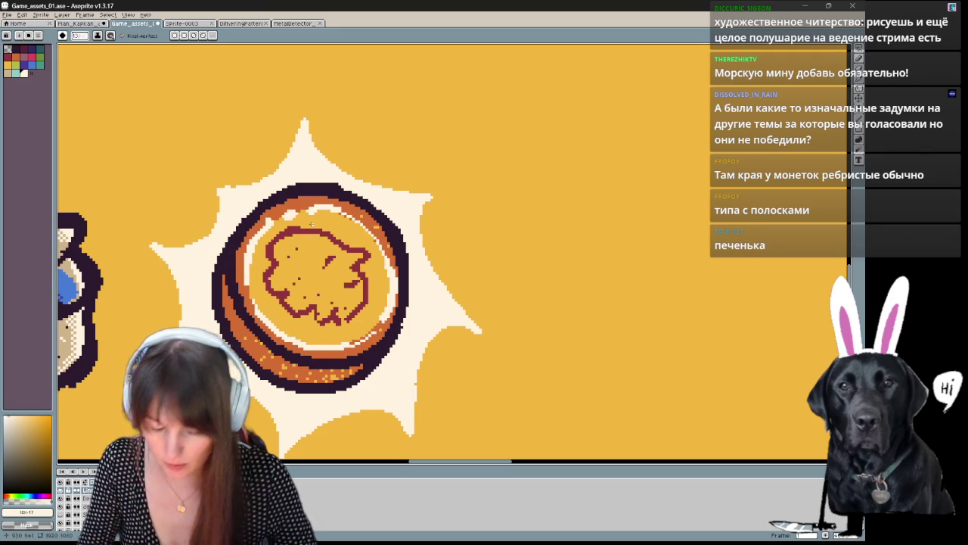
Step: Undo the cream highlight stroke and reframe the coin beside the can
{"action": "key", "text": "v"}
{"action": "scroll", "coordinate": [311, 223], "scroll_direction": "down", "scroll_amount": 2}
{"action": "scroll", "coordinate": [314, 226], "scroll_direction": "down", "scroll_amount": 1}
{"action": "scroll", "coordinate": [316, 229], "scroll_direction": "up", "scroll_amount": 1}
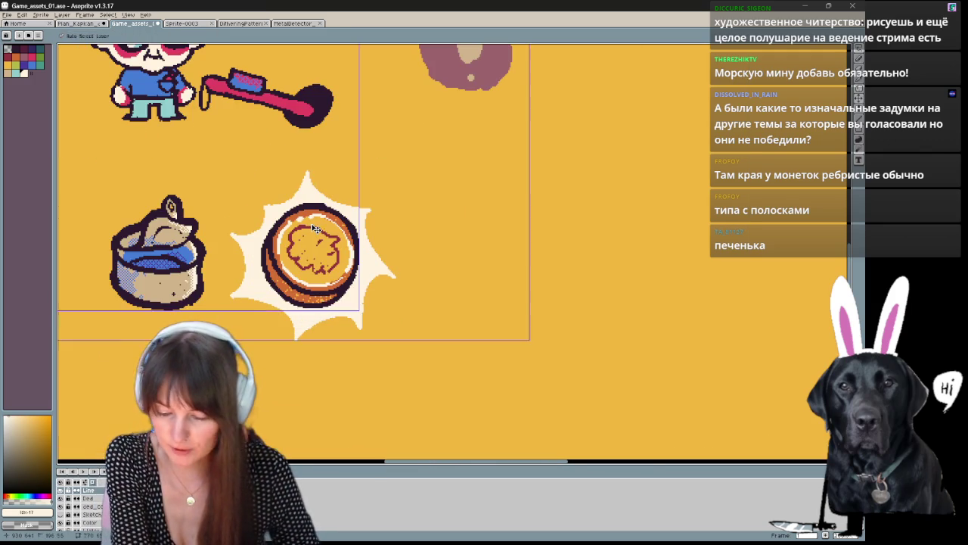
{"action": "key", "text": "b"}
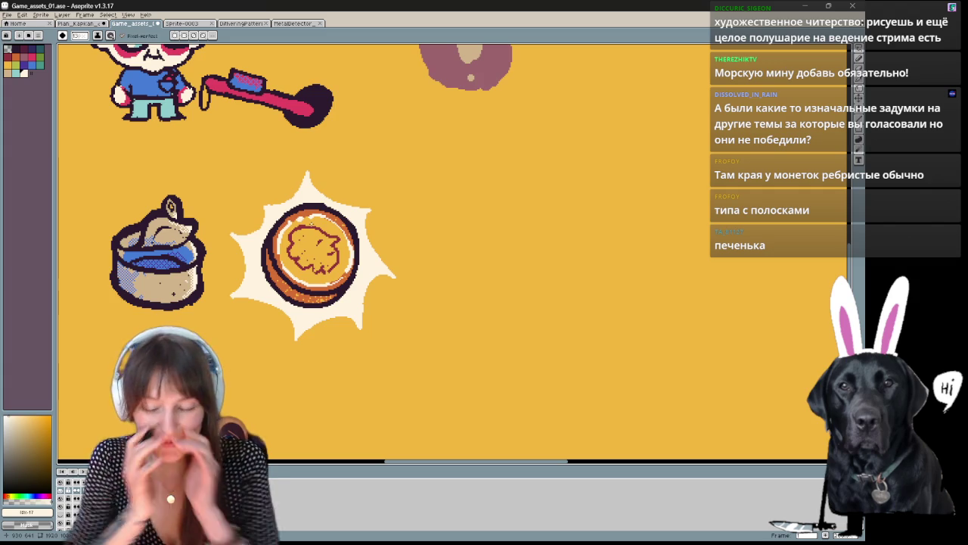
{"action": "key", "text": "ctrl+z"}
{"action": "key", "text": "v"}
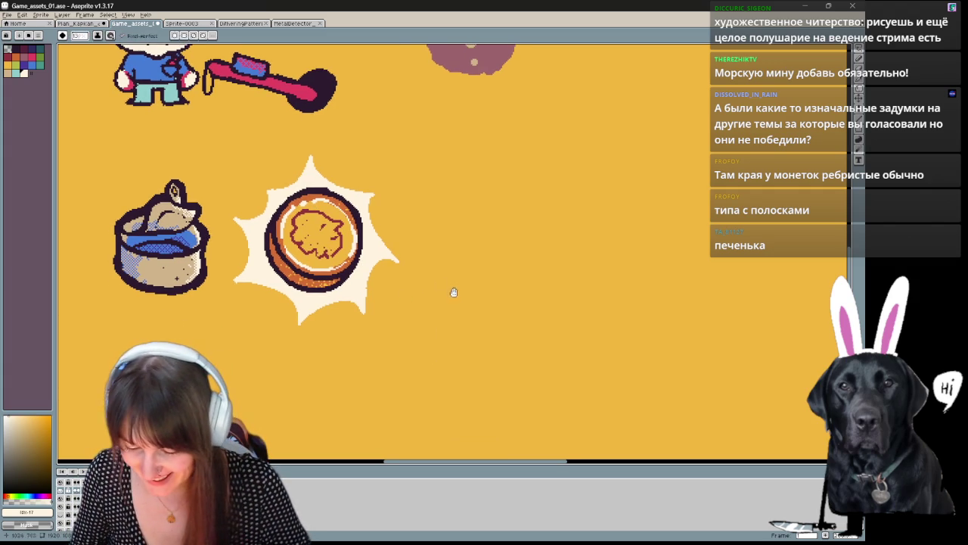
{"action": "left_click_drag", "start_coordinate": [458, 262], "coordinate": [439, 299]}
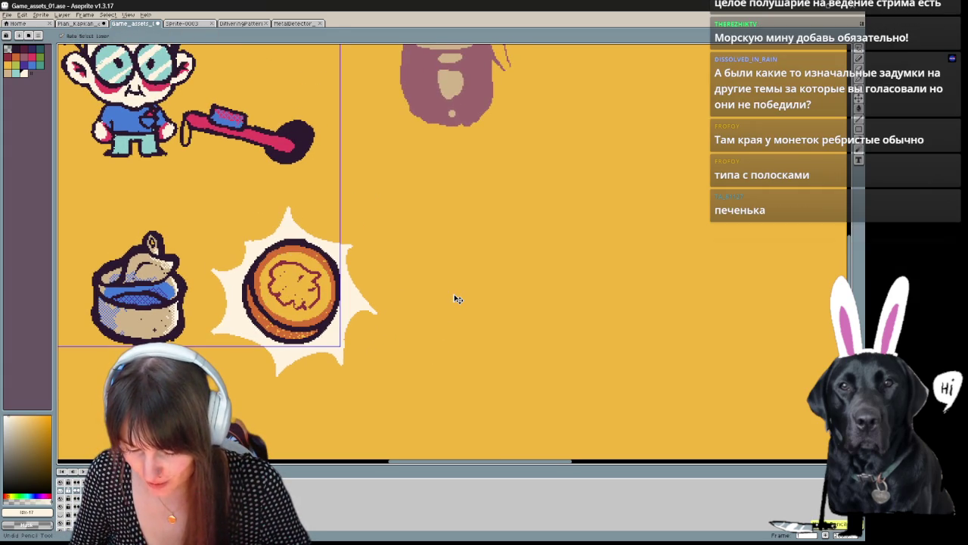
{"action": "key", "text": "b"}
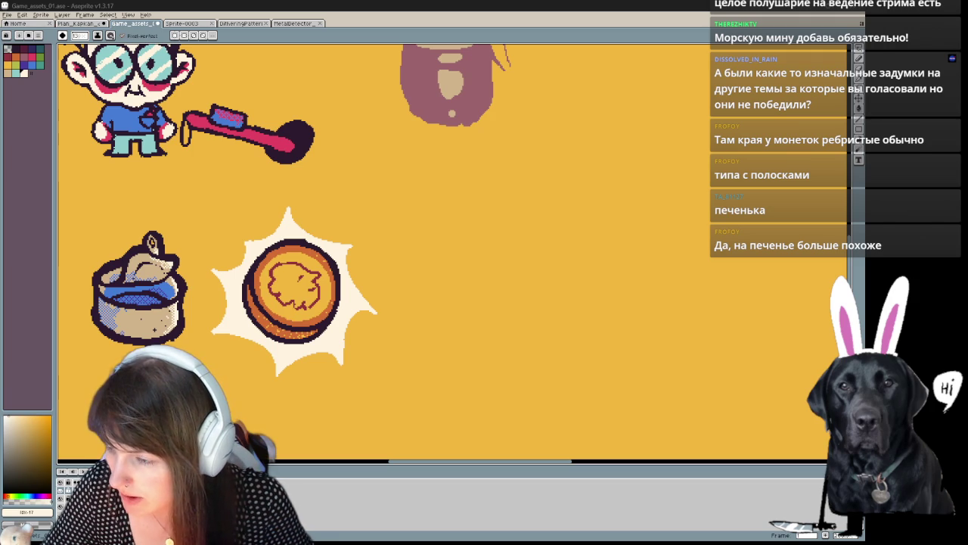
Step: Browse the Pinterest 'coins pixel art' results for coin references
{"action": "key", "text": "alt+Tab"}
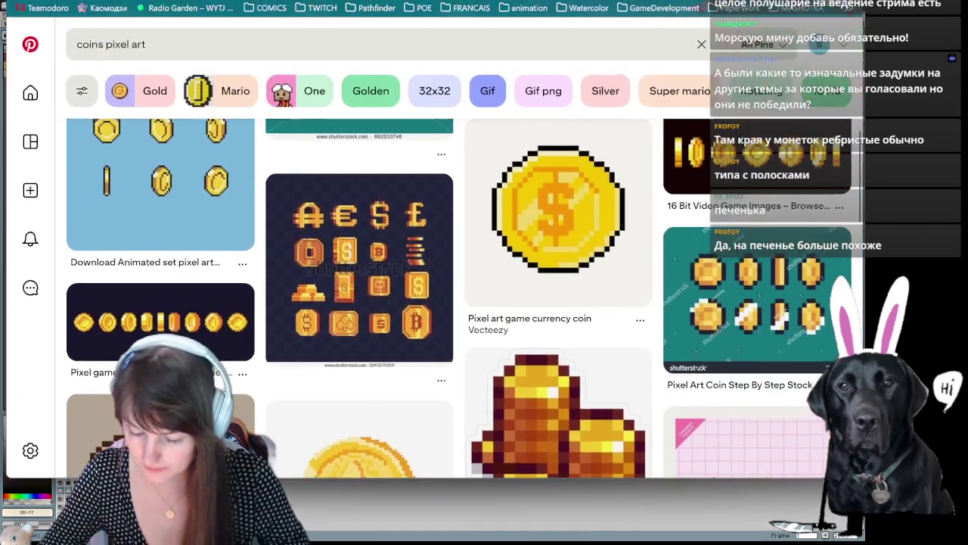
{"action": "scroll", "coordinate": [734, 316], "scroll_direction": "down", "scroll_amount": 2}
{"action": "scroll", "coordinate": [734, 316], "scroll_direction": "down", "scroll_amount": 5}
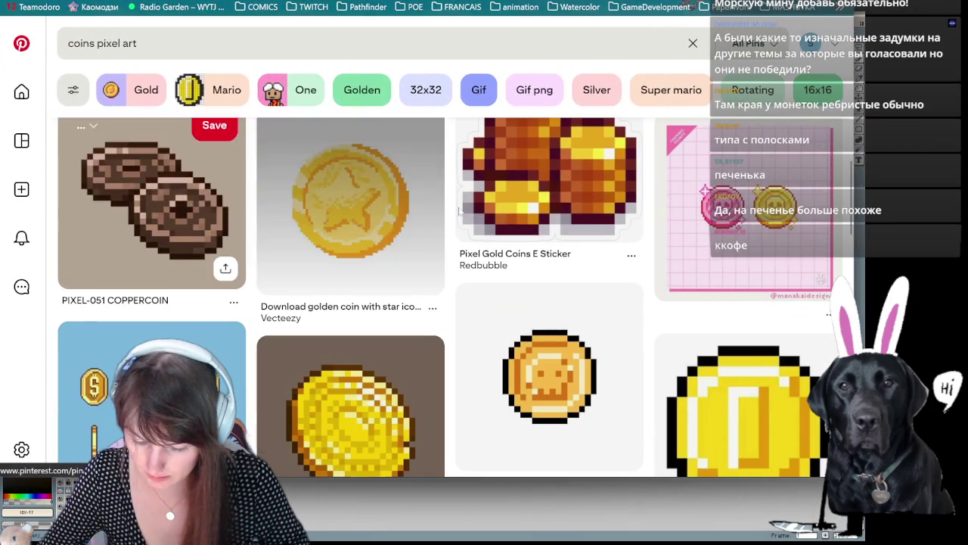
{"action": "scroll", "coordinate": [387, 241], "scroll_direction": "up", "scroll_amount": 5}
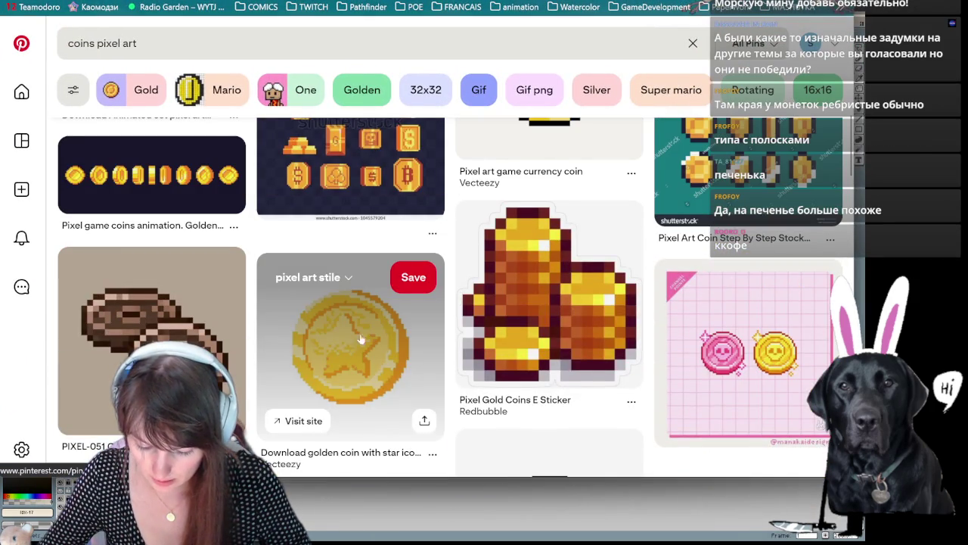
{"action": "scroll", "coordinate": [389, 273], "scroll_direction": "down", "scroll_amount": 4}
{"action": "scroll", "coordinate": [424, 333], "scroll_direction": "down", "scroll_amount": 2}
{"action": "scroll", "coordinate": [401, 302], "scroll_direction": "down", "scroll_amount": 3}
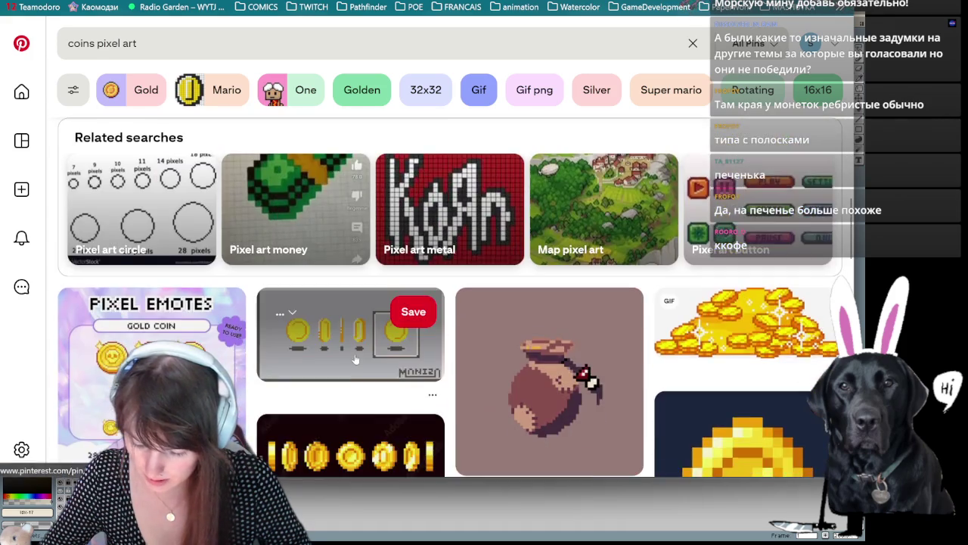
{"action": "scroll", "coordinate": [386, 265], "scroll_direction": "down", "scroll_amount": 2}
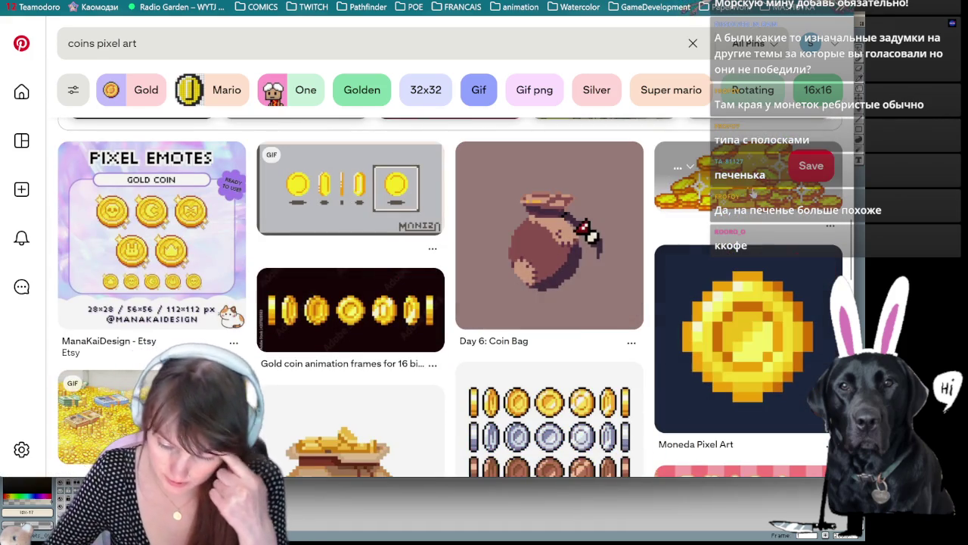
{"action": "scroll", "coordinate": [464, 342], "scroll_direction": "down", "scroll_amount": 2}
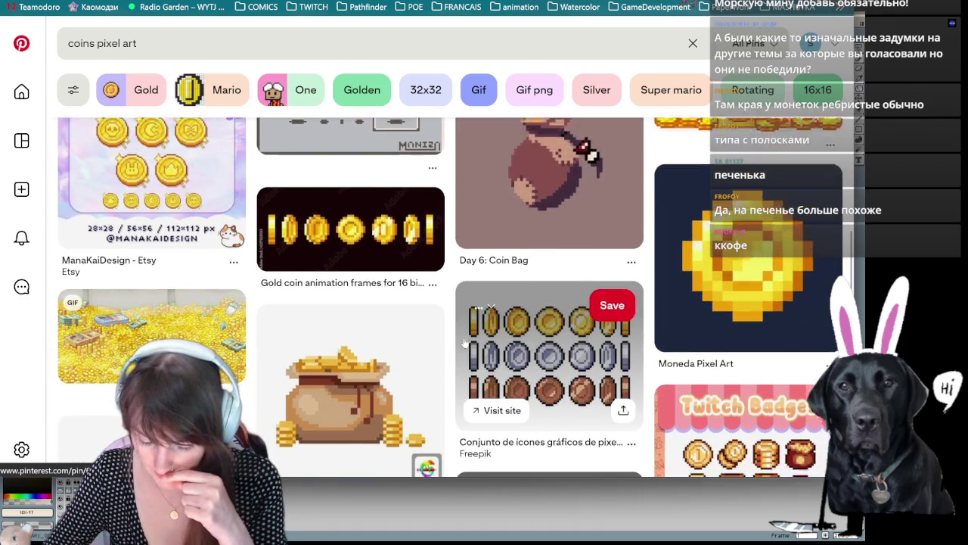
{"action": "scroll", "coordinate": [398, 217], "scroll_direction": "down", "scroll_amount": 2}
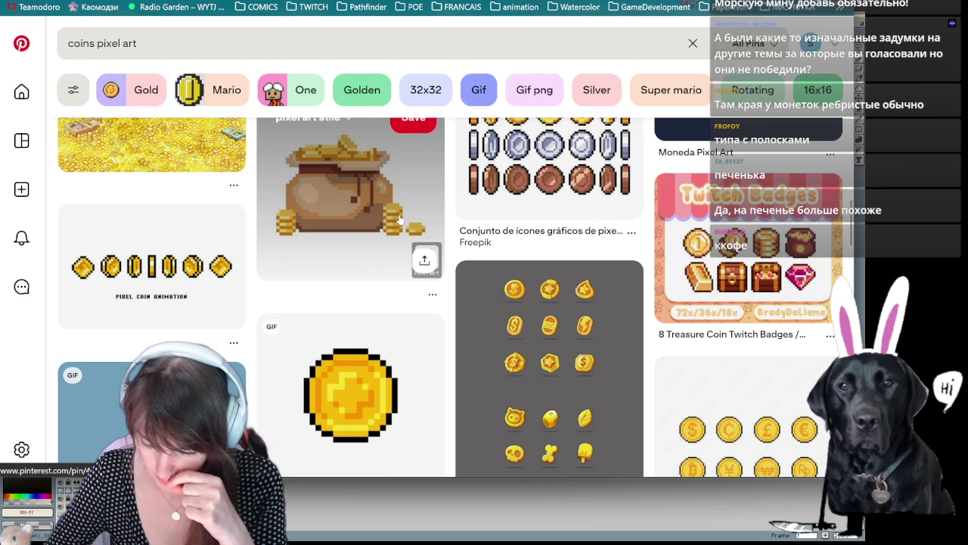
{"action": "scroll", "coordinate": [403, 219], "scroll_direction": "down", "scroll_amount": 3}
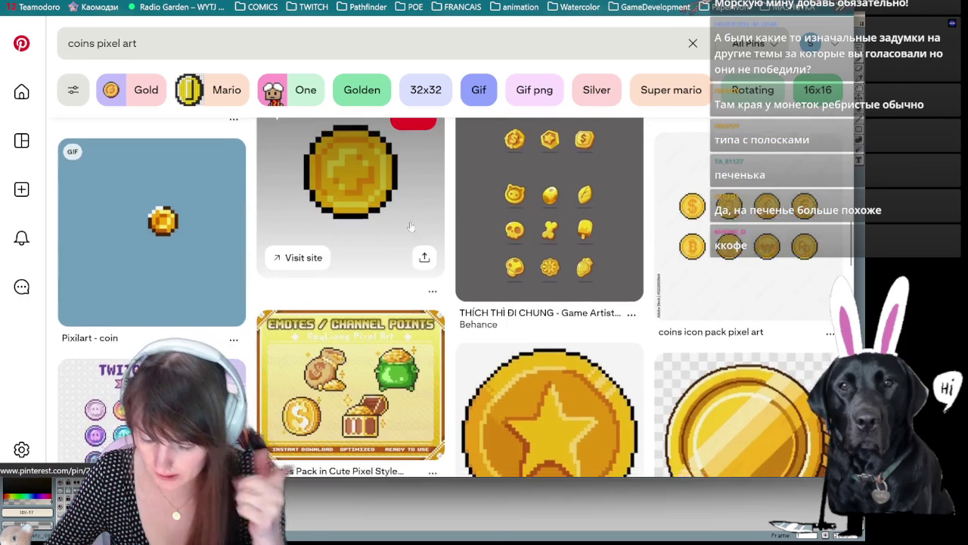
{"action": "scroll", "coordinate": [408, 225], "scroll_direction": "down", "scroll_amount": 5}
{"action": "scroll", "coordinate": [414, 231], "scroll_direction": "down", "scroll_amount": 1}
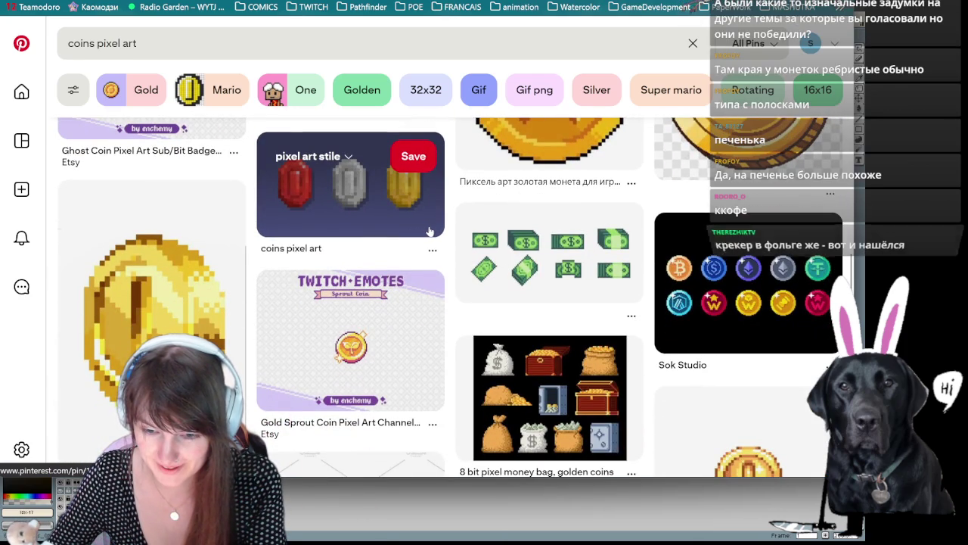
{"action": "scroll", "coordinate": [469, 242], "scroll_direction": "down", "scroll_amount": 2}
{"action": "scroll", "coordinate": [484, 287], "scroll_direction": "down", "scroll_amount": 3}
{"action": "scroll", "coordinate": [490, 325], "scroll_direction": "up", "scroll_amount": 4}
{"action": "scroll", "coordinate": [490, 325], "scroll_direction": "down", "scroll_amount": 3}
{"action": "scroll", "coordinate": [491, 326], "scroll_direction": "down", "scroll_amount": 3}
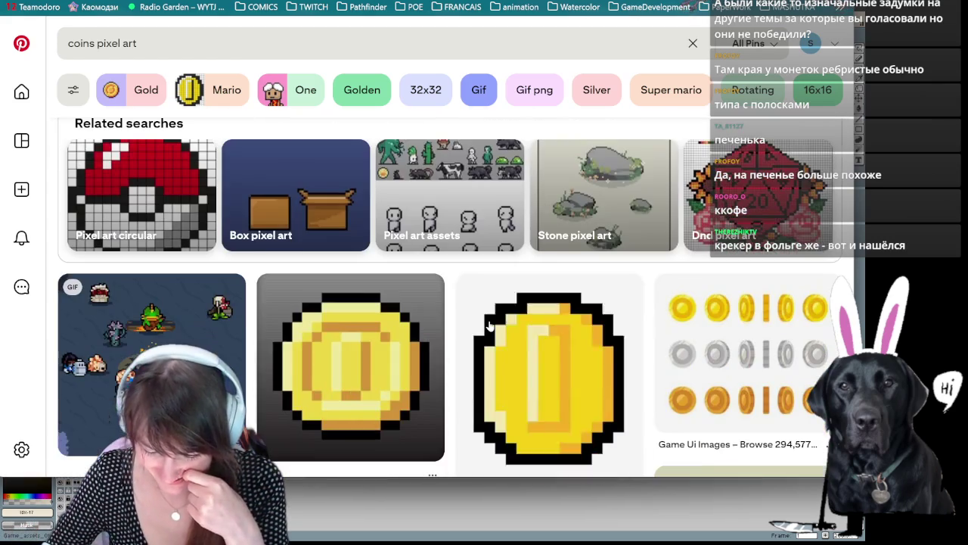
{"action": "scroll", "coordinate": [490, 325], "scroll_direction": "down", "scroll_amount": 3}
{"action": "scroll", "coordinate": [490, 325], "scroll_direction": "up", "scroll_amount": 3}
{"action": "scroll", "coordinate": [490, 326], "scroll_direction": "down", "scroll_amount": 1}
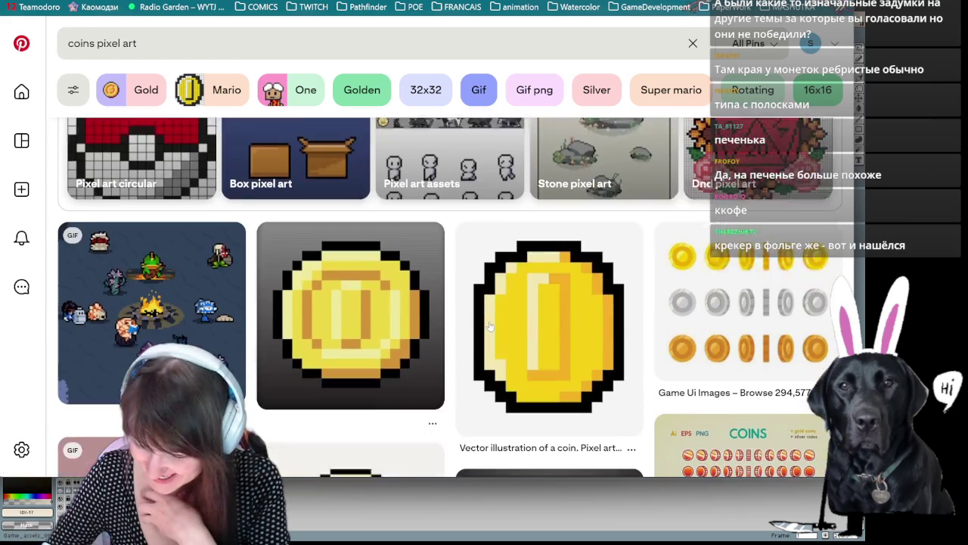
{"action": "scroll", "coordinate": [490, 325], "scroll_direction": "down", "scroll_amount": 1}
{"action": "scroll", "coordinate": [490, 326], "scroll_direction": "down", "scroll_amount": 3}
{"action": "scroll", "coordinate": [491, 326], "scroll_direction": "down", "scroll_amount": 2}
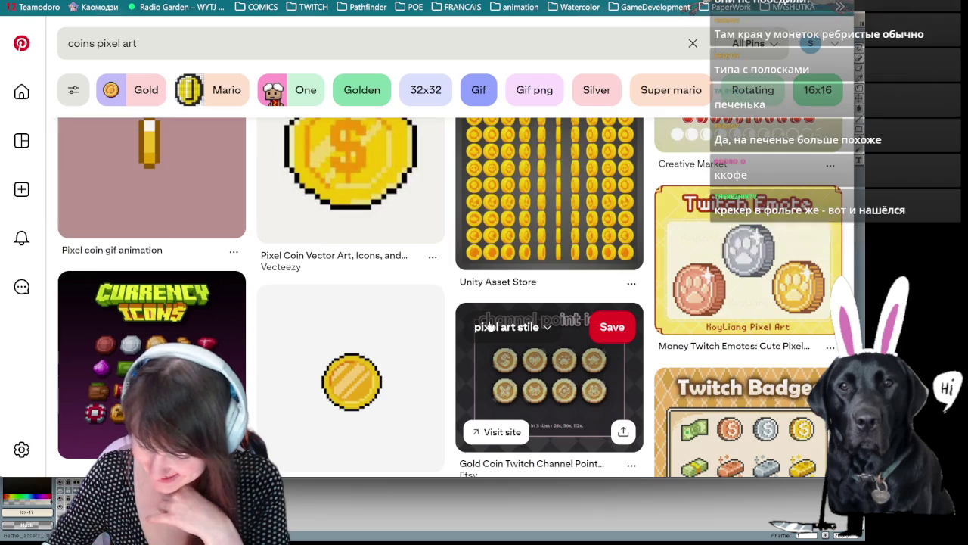
{"action": "scroll", "coordinate": [490, 324], "scroll_direction": "down", "scroll_amount": 2}
{"action": "scroll", "coordinate": [490, 323], "scroll_direction": "down", "scroll_amount": 1}
{"action": "scroll", "coordinate": [490, 323], "scroll_direction": "up", "scroll_amount": 3}
{"action": "scroll", "coordinate": [491, 324], "scroll_direction": "down", "scroll_amount": 4}
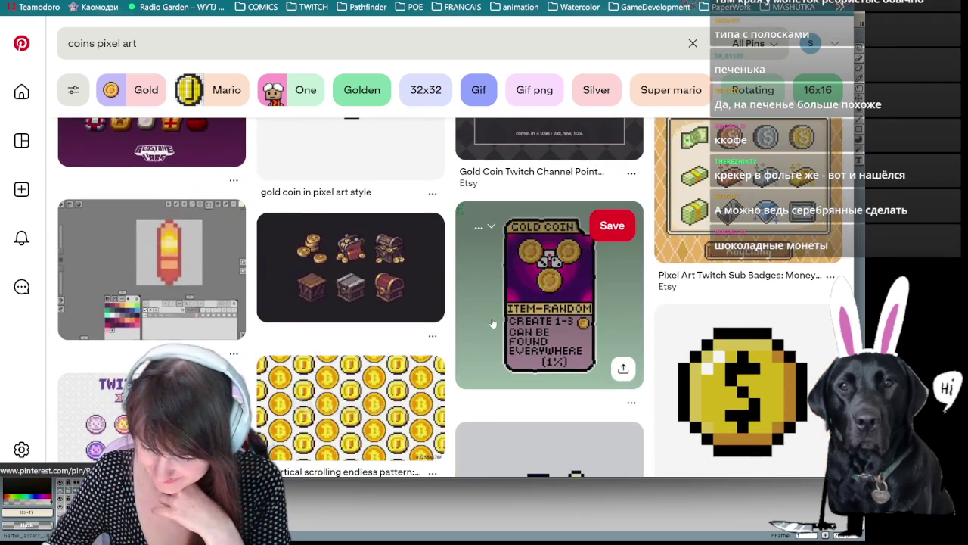
{"action": "scroll", "coordinate": [491, 323], "scroll_direction": "down", "scroll_amount": 1}
{"action": "scroll", "coordinate": [492, 323], "scroll_direction": "down", "scroll_amount": 3}
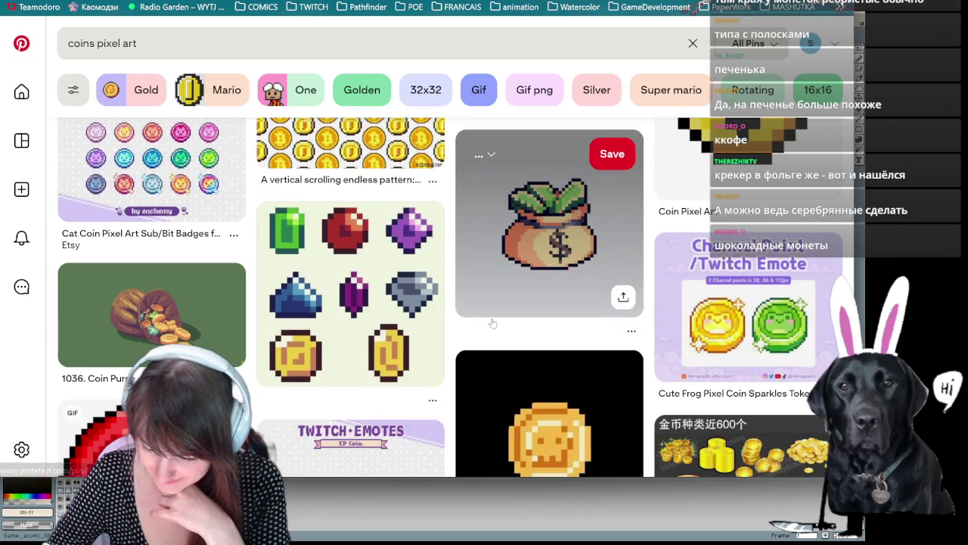
{"action": "scroll", "coordinate": [491, 322], "scroll_direction": "down", "scroll_amount": 3}
{"action": "scroll", "coordinate": [491, 323], "scroll_direction": "down", "scroll_amount": 2}
{"action": "scroll", "coordinate": [492, 323], "scroll_direction": "down", "scroll_amount": 2}
{"action": "scroll", "coordinate": [491, 323], "scroll_direction": "down", "scroll_amount": 2}
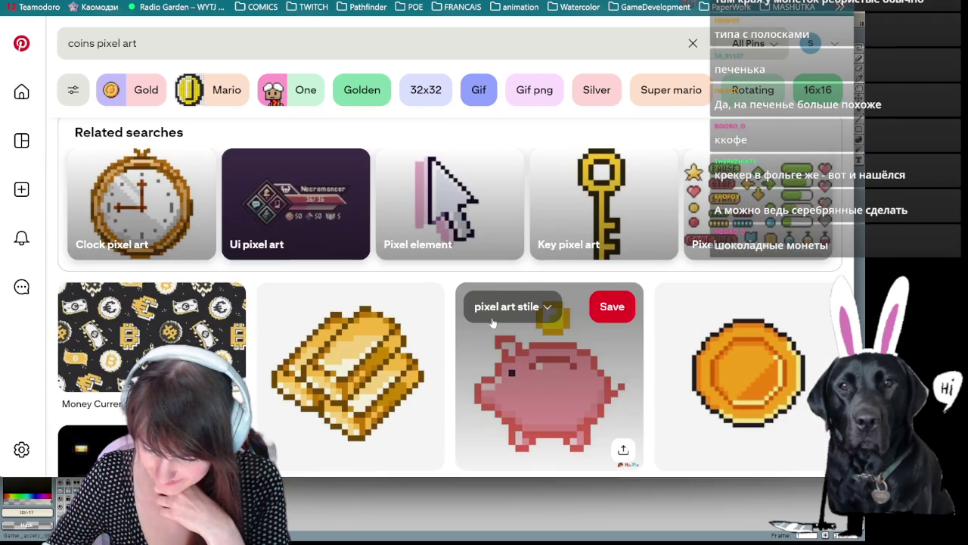
{"action": "scroll", "coordinate": [492, 323], "scroll_direction": "down", "scroll_amount": 3}
{"action": "scroll", "coordinate": [491, 323], "scroll_direction": "down", "scroll_amount": 4}
{"action": "scroll", "coordinate": [491, 323], "scroll_direction": "up", "scroll_amount": 4}
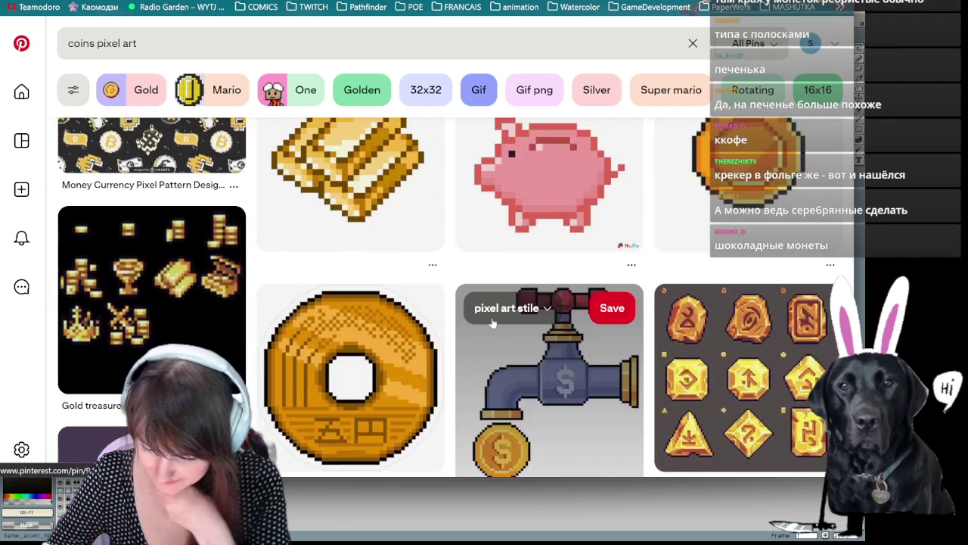
Step: Open the Gold Bunny Heart coin pin close-up, then return to Aseprite
{"action": "scroll", "coordinate": [492, 323], "scroll_direction": "down", "scroll_amount": 3}
{"action": "scroll", "coordinate": [492, 323], "scroll_direction": "down", "scroll_amount": 3}
{"action": "scroll", "coordinate": [493, 318], "scroll_direction": "down", "scroll_amount": 3}
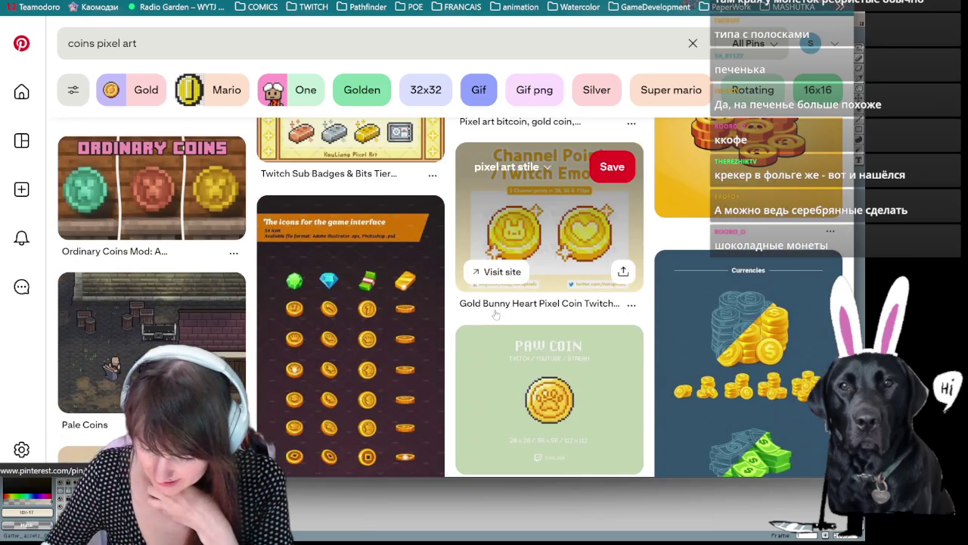
{"action": "left_click", "coordinate": [525, 233]}
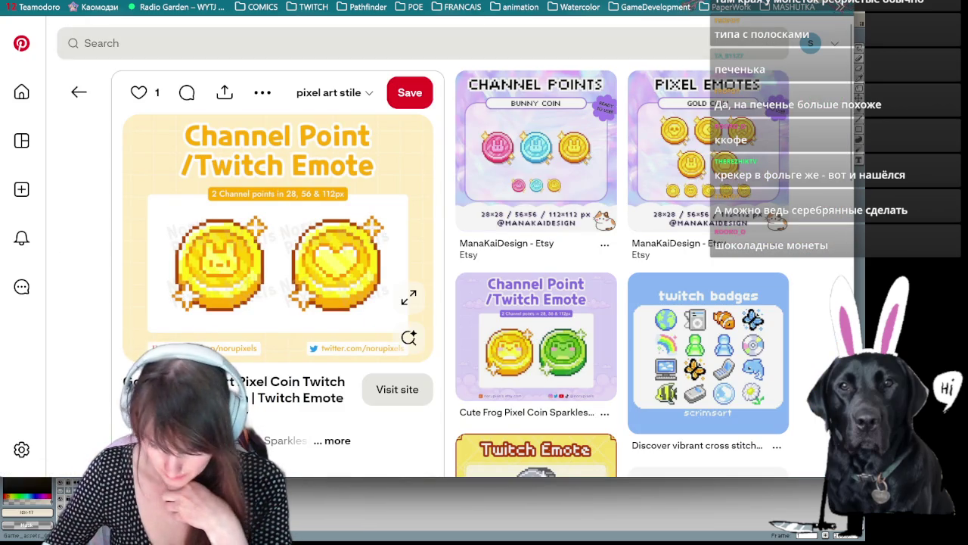
{"action": "key", "text": "alt+Tab"}
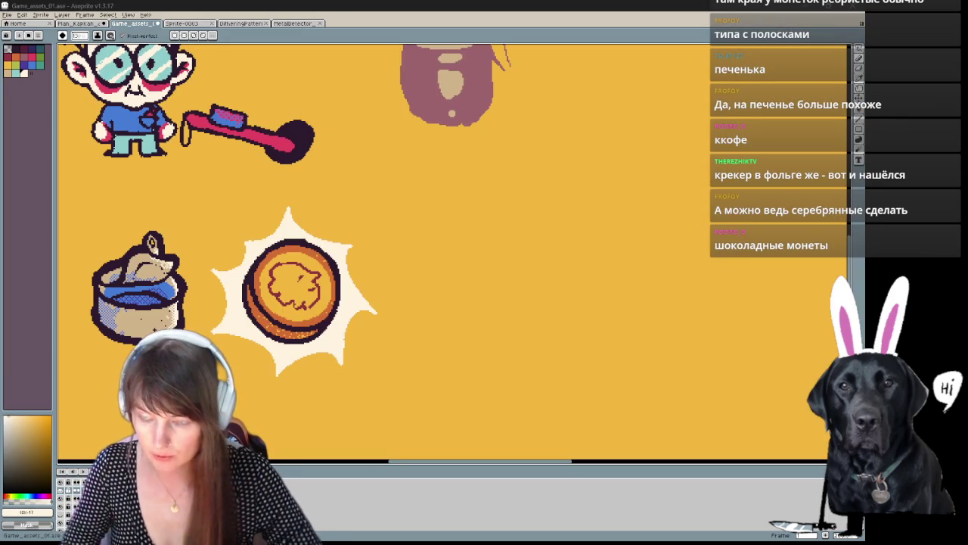
Step: Recolour the coin's dark outline to maroon with the Paint Bucket
{"action": "key", "text": "g"}
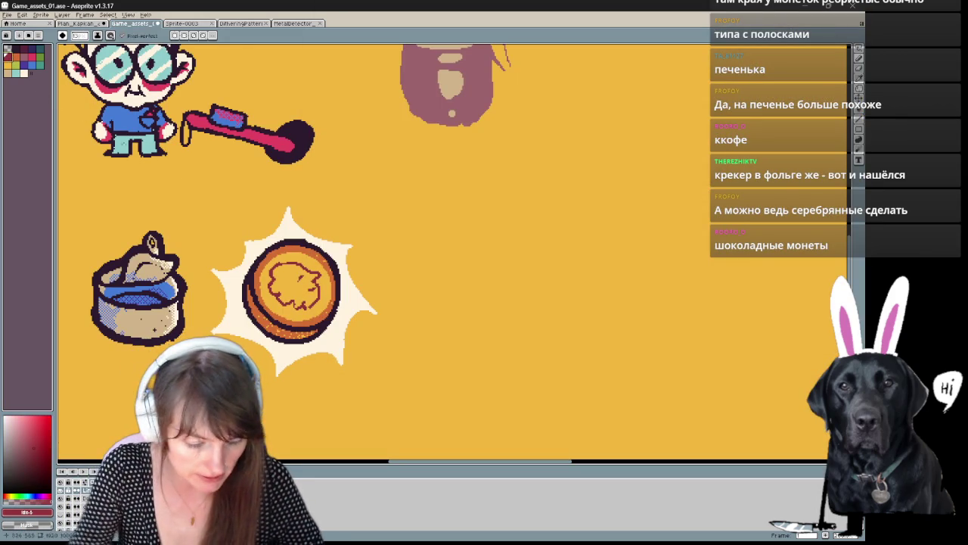
{"action": "left_click", "coordinate": [297, 242]}
{"action": "mouse_move", "coordinate": [361, 345]}
{"action": "left_mouse_down"}
{"action": "mouse_move", "coordinate": [434, 255]}
{"action": "mouse_move", "coordinate": [460, 396]}
{"action": "mouse_move", "coordinate": [447, 287]}
{"action": "mouse_move", "coordinate": [402, 255]}
{"action": "mouse_move", "coordinate": [416, 234]}
{"action": "mouse_move", "coordinate": [441, 244]}
{"action": "left_mouse_up"}
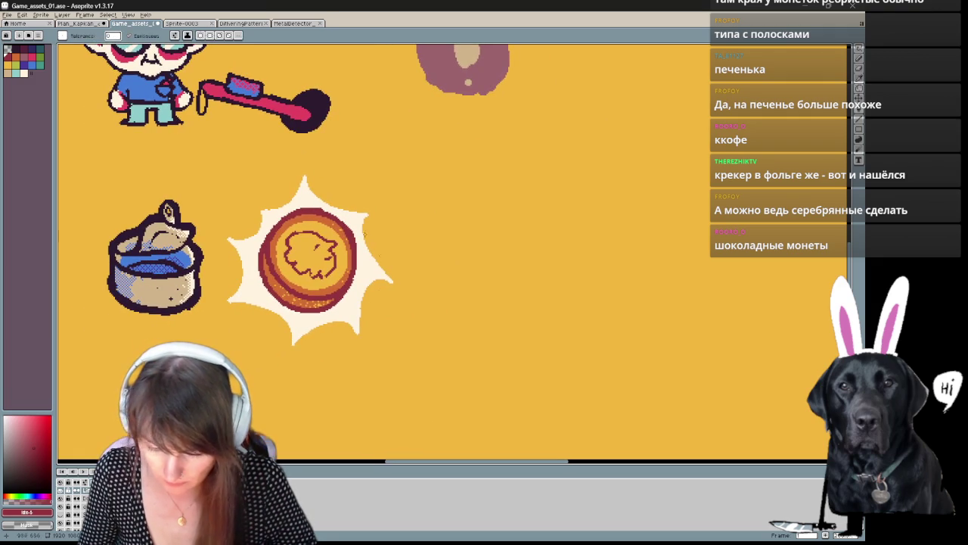
Step: Select the white starburst around the coin by colour and delete it
{"action": "key", "text": "q"}
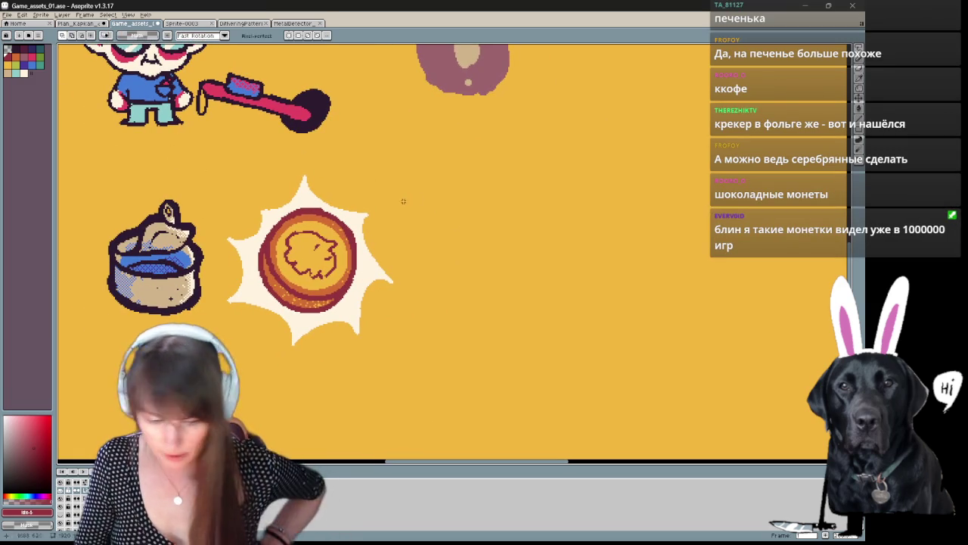
{"action": "key", "text": "w"}
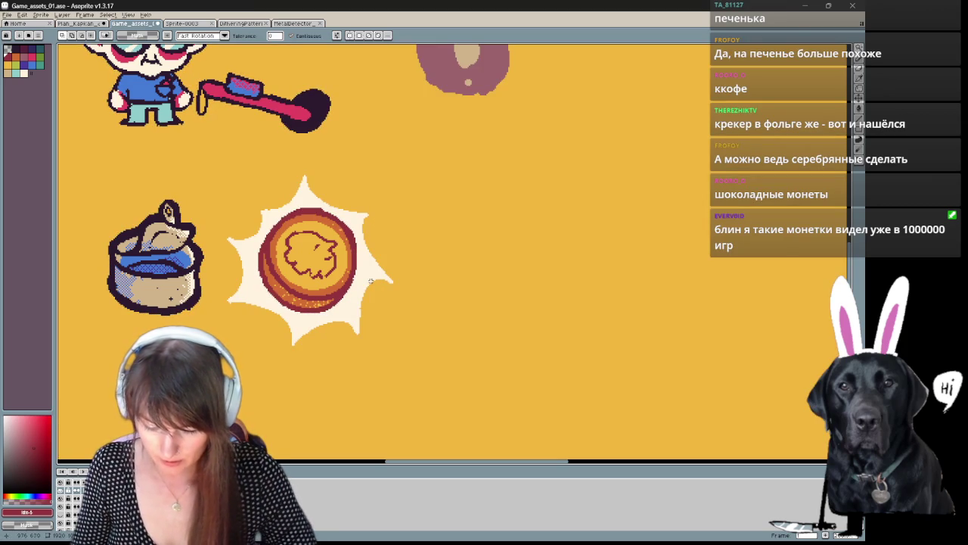
{"action": "left_click", "coordinate": [371, 281]}
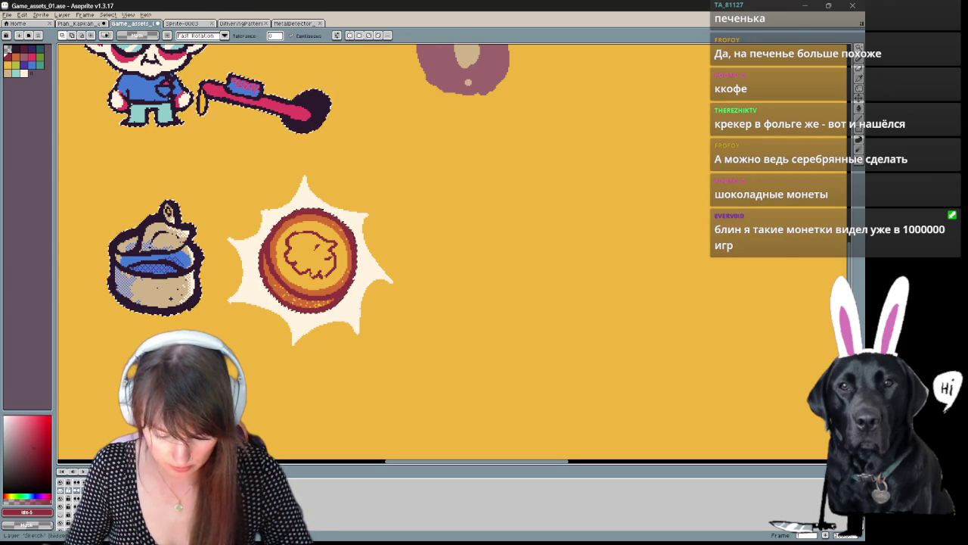
{"action": "key", "text": "ctrl+t"}
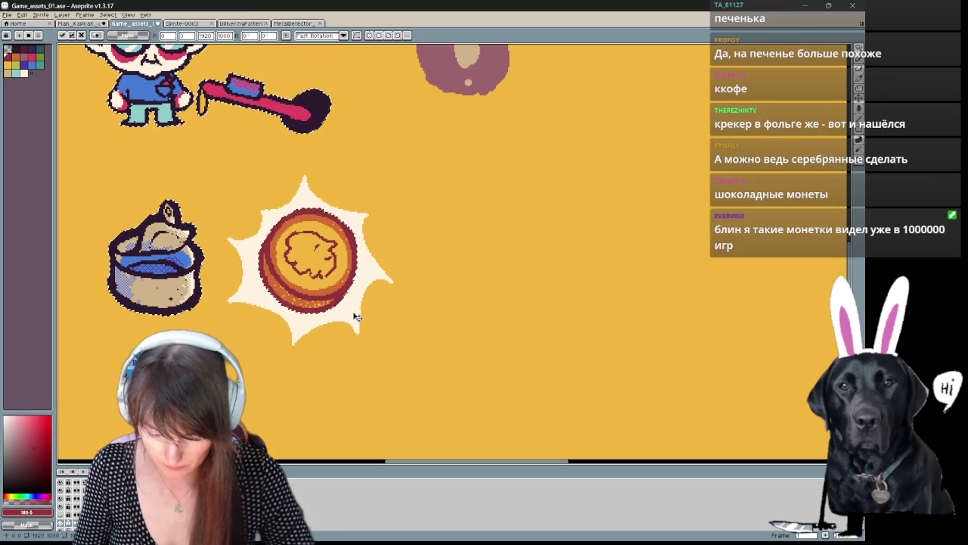
{"action": "key", "text": "Escape"}
{"action": "left_click", "coordinate": [353, 313]}
{"action": "key", "text": "Delete"}
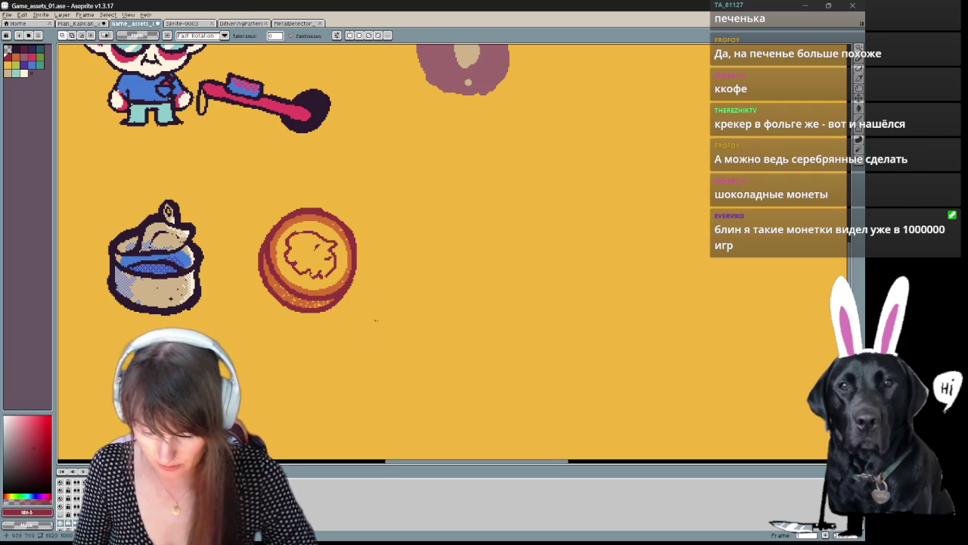
{"action": "scroll", "coordinate": [404, 298], "scroll_direction": "up", "scroll_amount": 1}
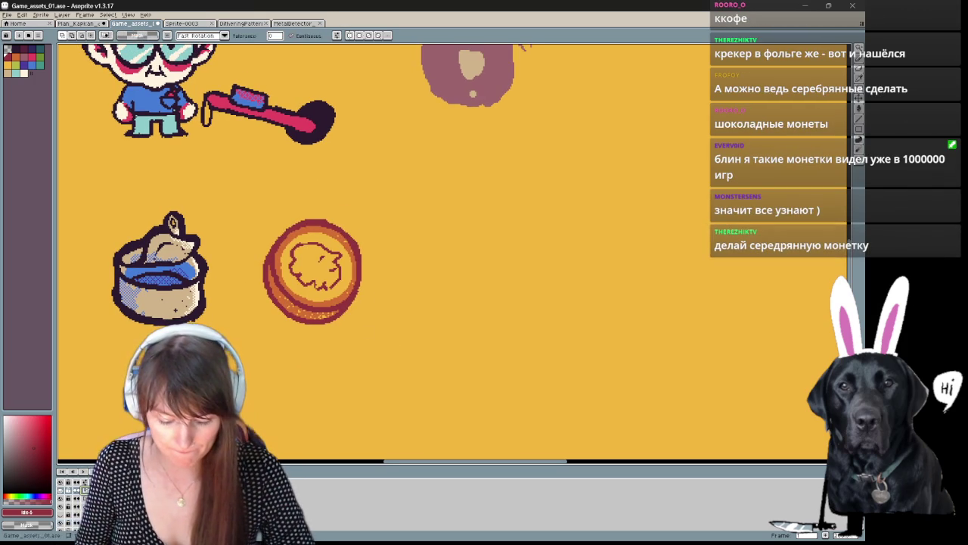
Step: Lasso and delete the old coin's outline, face and leftover orange ring
{"action": "key", "text": "q"}
{"action": "left_click_drag", "start_coordinate": [344, 348], "coordinate": [370, 305]}
{"action": "key", "text": "Delete"}
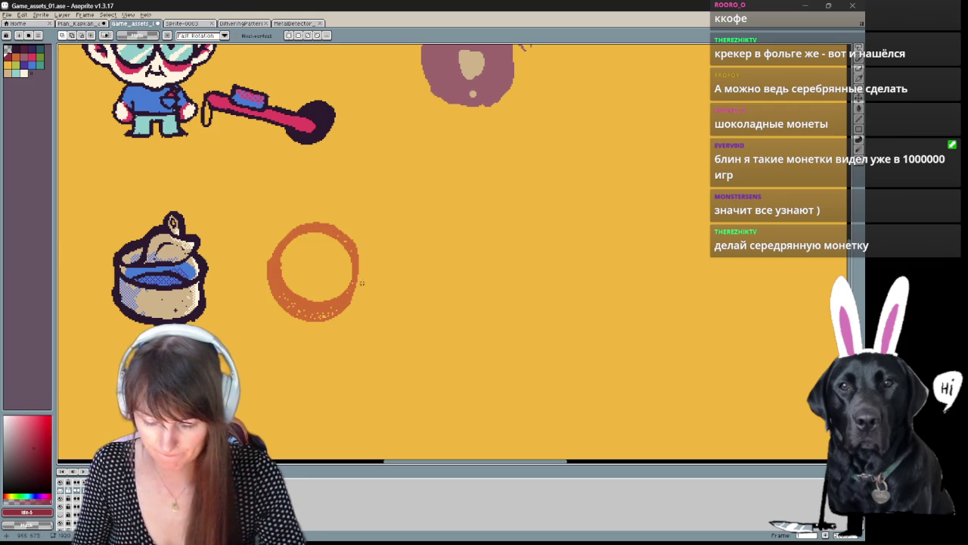
{"action": "left_click_drag", "start_coordinate": [313, 367], "coordinate": [333, 376]}
{"action": "key", "text": "Delete"}
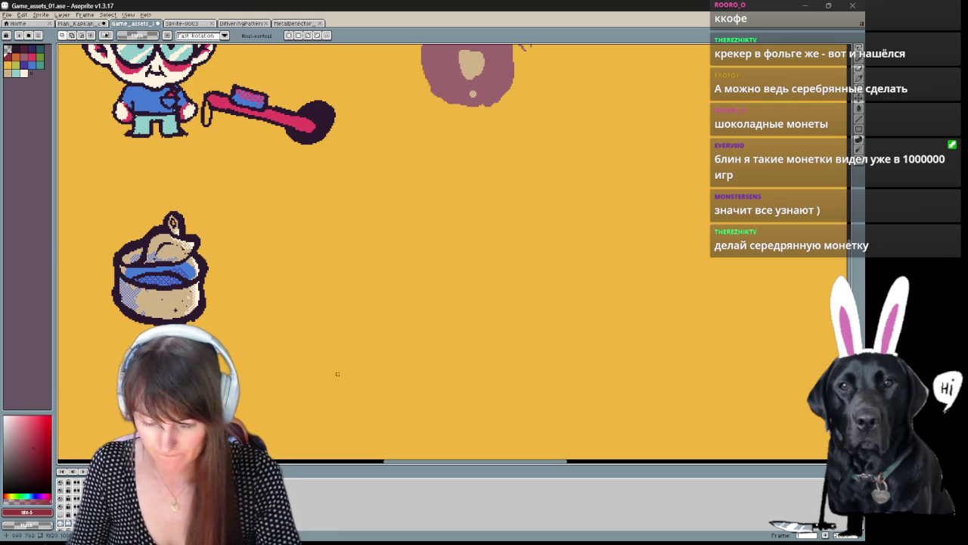
Step: Draw a red-orange circle outline with the Ellipse tool where the coin was
{"action": "key", "text": "b"}
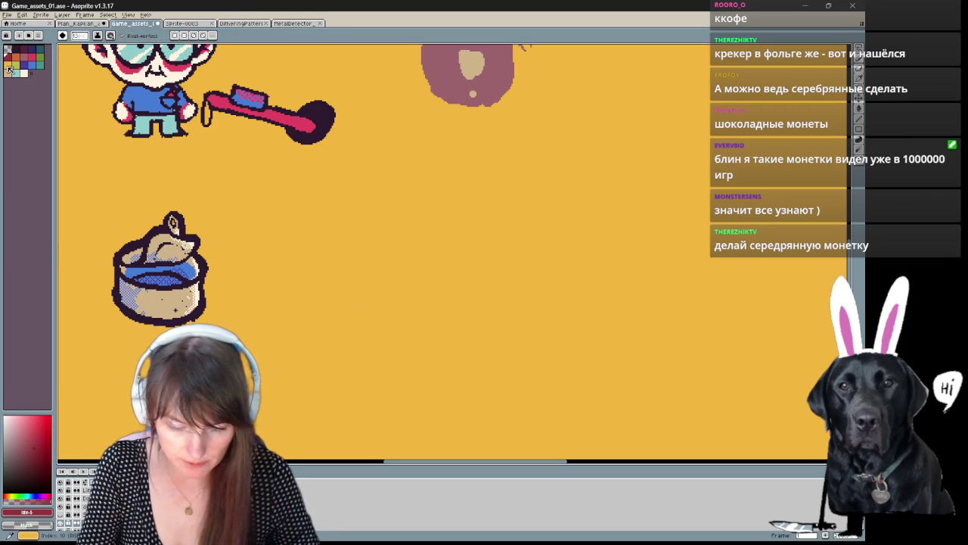
{"action": "left_click", "coordinate": [31, 68]}
{"action": "left_click", "coordinate": [16, 57]}
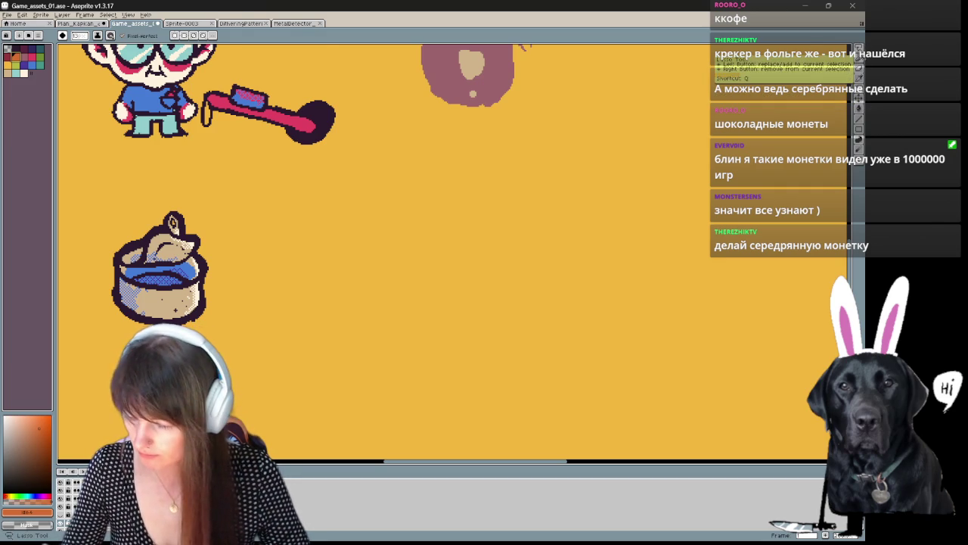
{"action": "left_click", "coordinate": [860, 48]}
{"action": "left_click", "coordinate": [859, 130]}
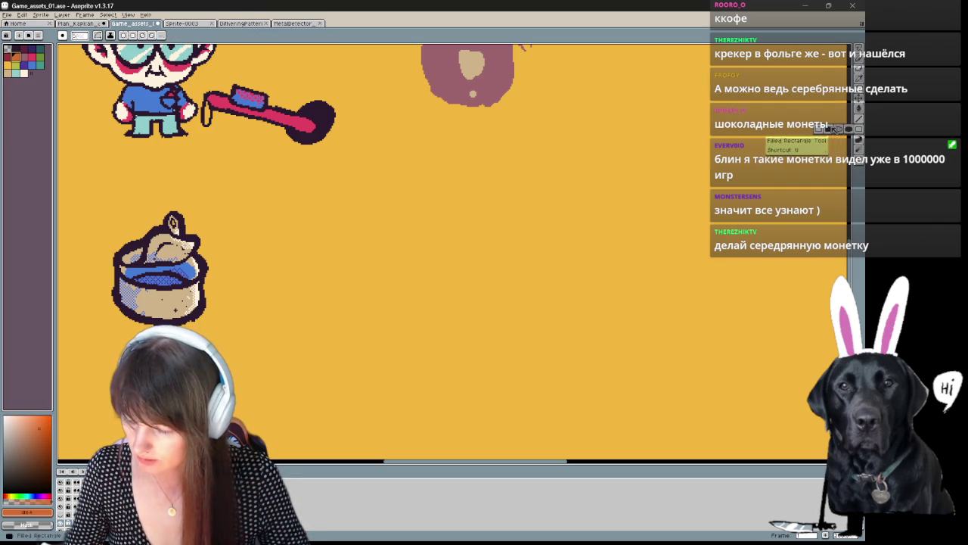
{"action": "left_click", "coordinate": [843, 130]}
{"action": "left_click_drag", "start_coordinate": [279, 219], "coordinate": [394, 347]}
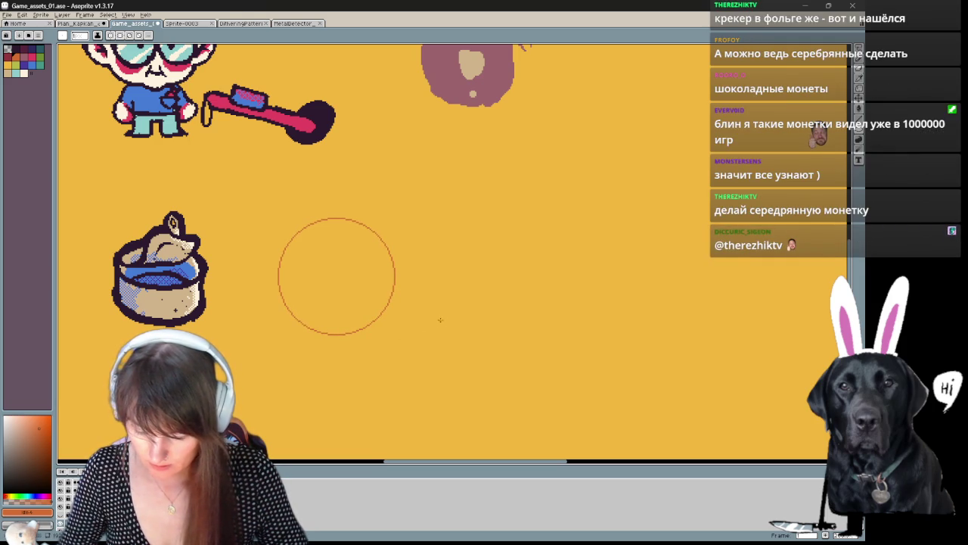
{"action": "scroll", "coordinate": [434, 277], "scroll_direction": "down", "scroll_amount": 2}
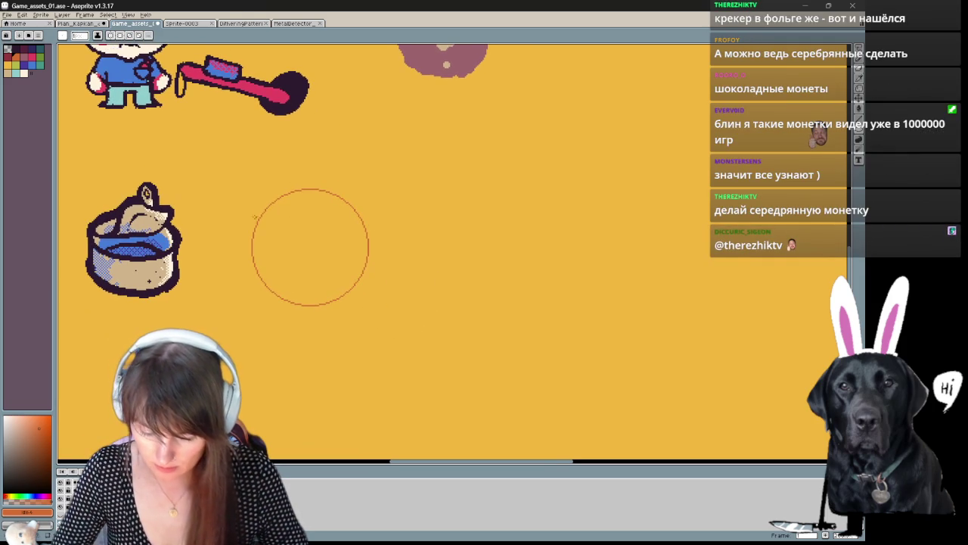
Step: Lasso the new circle and commit an offset copy slightly below it
{"action": "key", "text": "m"}
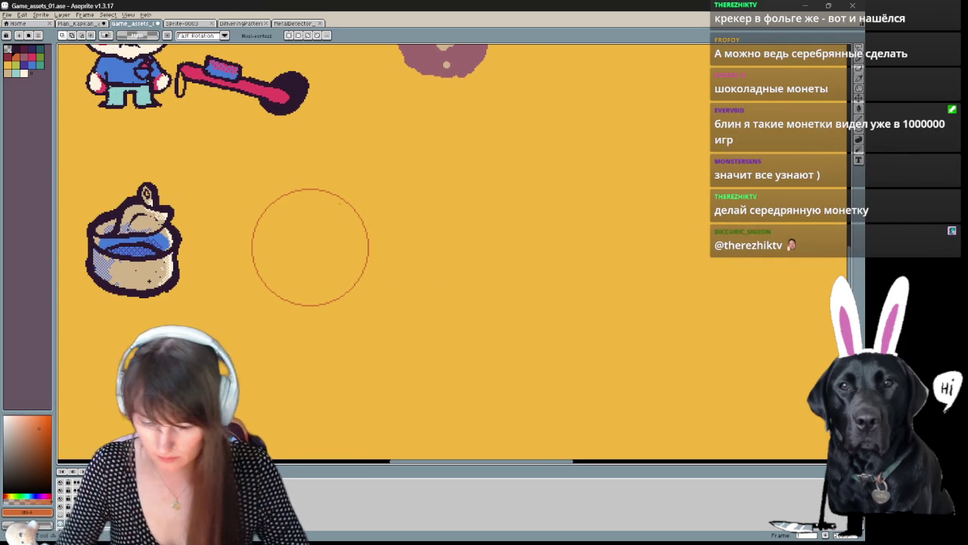
{"action": "mouse_move", "coordinate": [382, 264]}
{"action": "left_mouse_down"}
{"action": "mouse_move", "coordinate": [387, 243]}
{"action": "mouse_move", "coordinate": [371, 258]}
{"action": "left_mouse_up"}
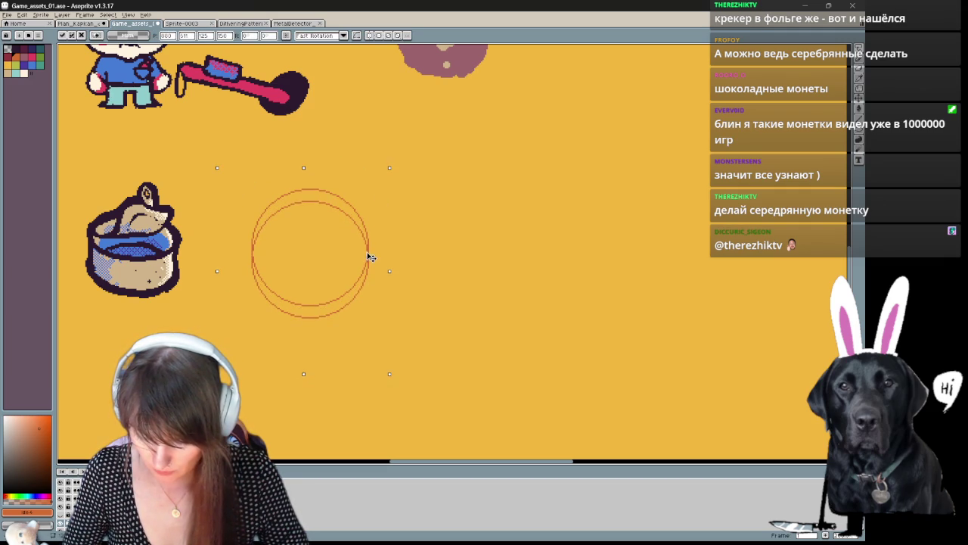
{"action": "key", "text": "ctrl+d"}
{"action": "key", "text": "b"}
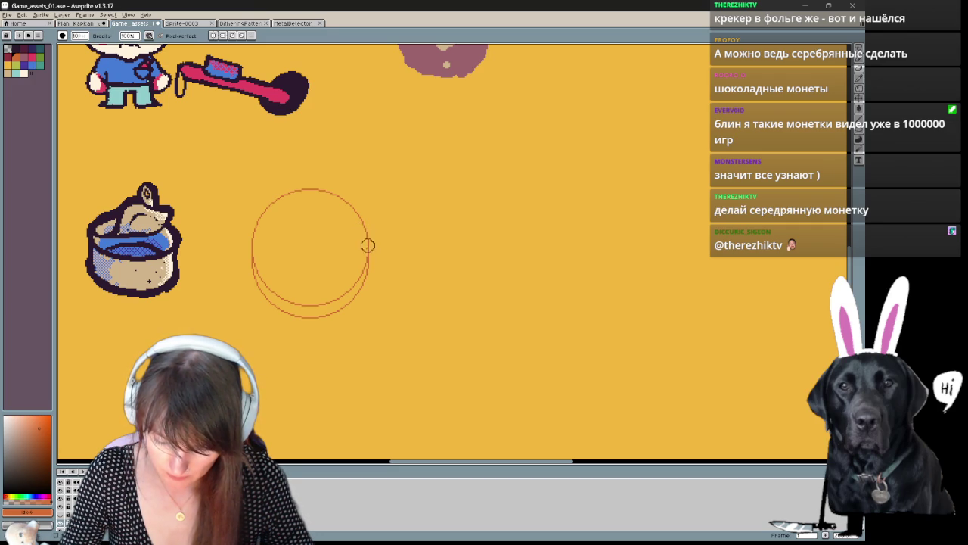
{"action": "key", "text": "v"}
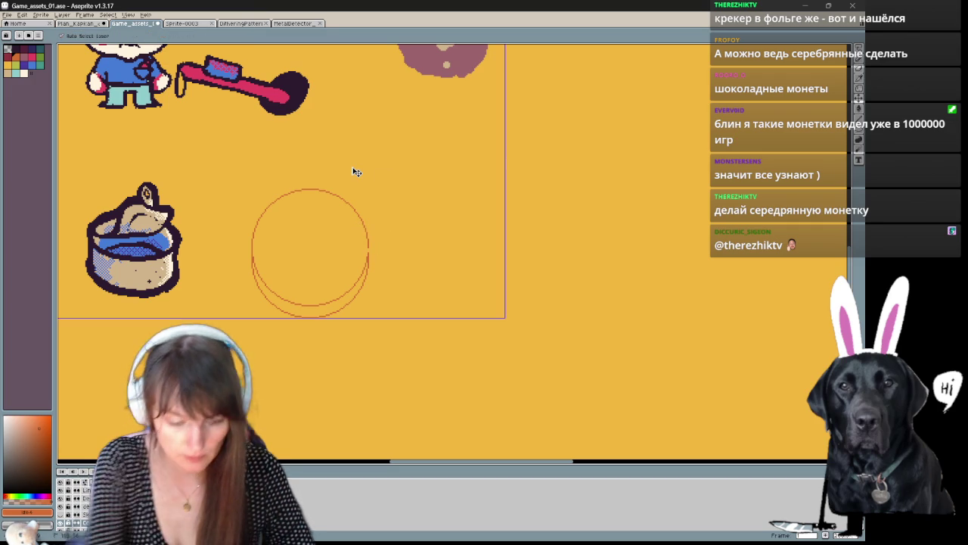
{"action": "scroll", "coordinate": [355, 170], "scroll_direction": "up", "scroll_amount": 1}
{"action": "key", "text": "b"}
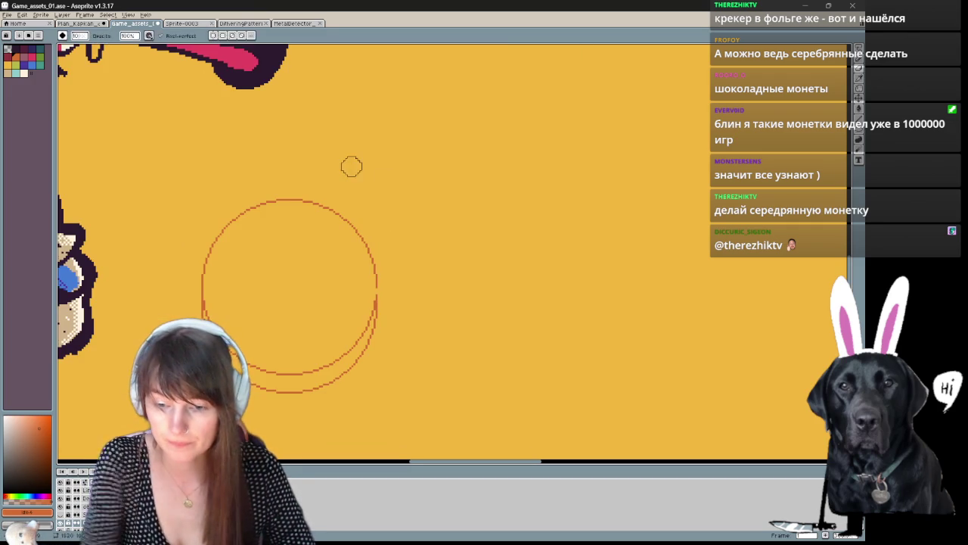
{"action": "mouse_move", "coordinate": [382, 277]}
{"action": "left_mouse_down"}
{"action": "mouse_move", "coordinate": [419, 194]}
{"action": "mouse_move", "coordinate": [424, 240]}
{"action": "left_mouse_up"}
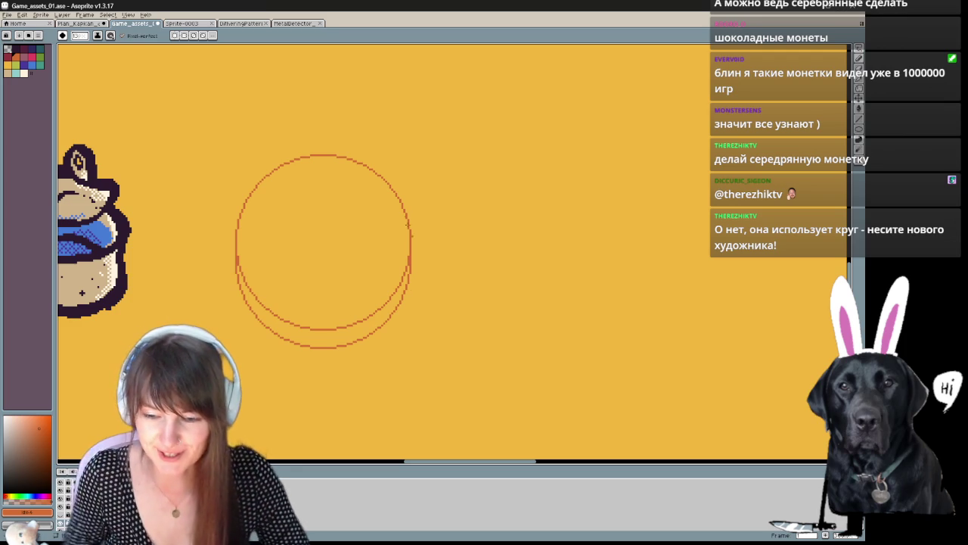
{"action": "mouse_move", "coordinate": [475, 217]}
{"action": "left_mouse_down"}
{"action": "mouse_move", "coordinate": [501, 209]}
{"action": "mouse_move", "coordinate": [542, 223]}
{"action": "mouse_move", "coordinate": [494, 207]}
{"action": "mouse_move", "coordinate": [499, 172]}
{"action": "mouse_move", "coordinate": [506, 190]}
{"action": "mouse_move", "coordinate": [462, 229]}
{"action": "mouse_move", "coordinate": [466, 201]}
{"action": "mouse_move", "coordinate": [495, 230]}
{"action": "mouse_move", "coordinate": [480, 292]}
{"action": "mouse_move", "coordinate": [441, 320]}
{"action": "mouse_move", "coordinate": [527, 231]}
{"action": "mouse_move", "coordinate": [516, 238]}
{"action": "left_mouse_up"}
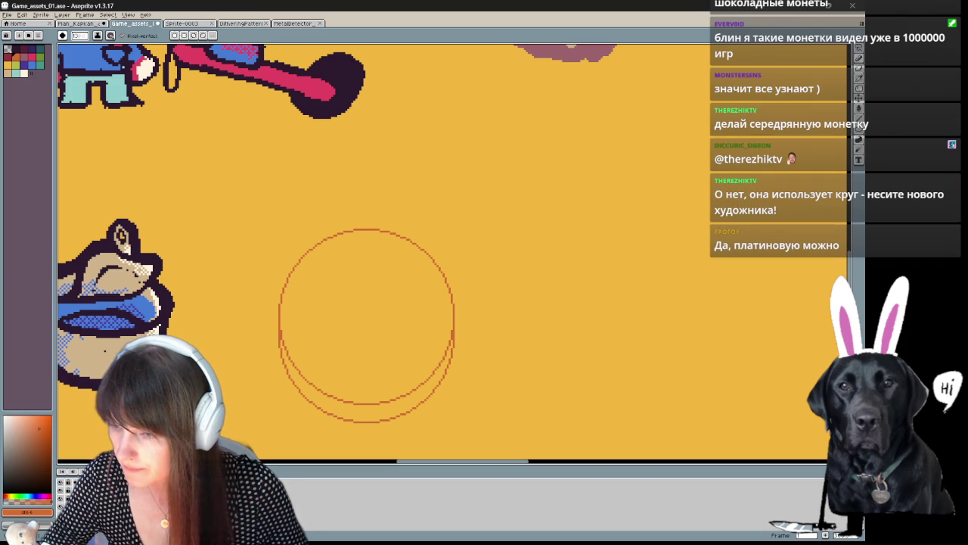
{"action": "mouse_move", "coordinate": [432, 290]}
{"action": "left_mouse_down"}
{"action": "mouse_move", "coordinate": [350, 220]}
{"action": "mouse_move", "coordinate": [389, 226]}
{"action": "mouse_move", "coordinate": [481, 271]}
{"action": "left_mouse_up"}
{"action": "key", "text": "m"}
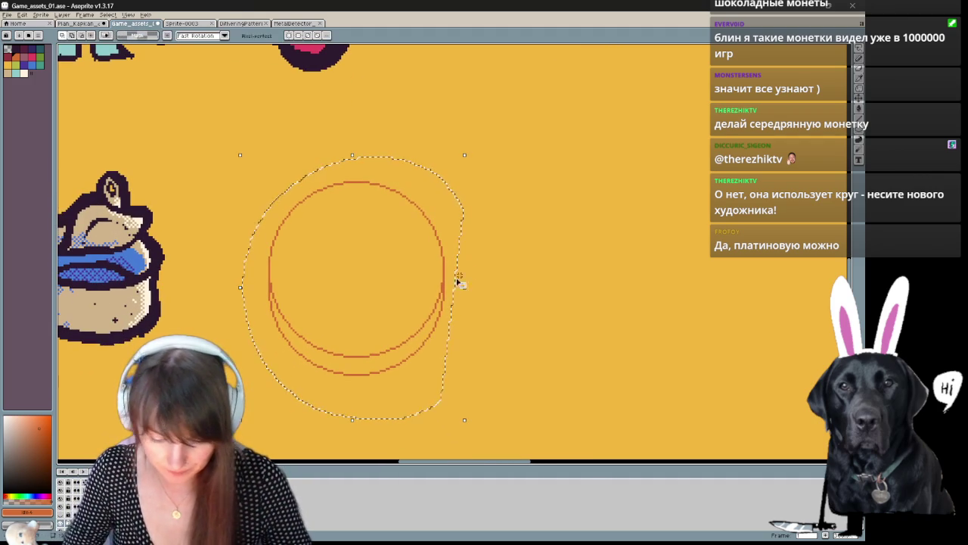
Step: Thicken the coin's double ring with the Edit > FX > Outline effect
{"action": "key", "text": "shift+o"}
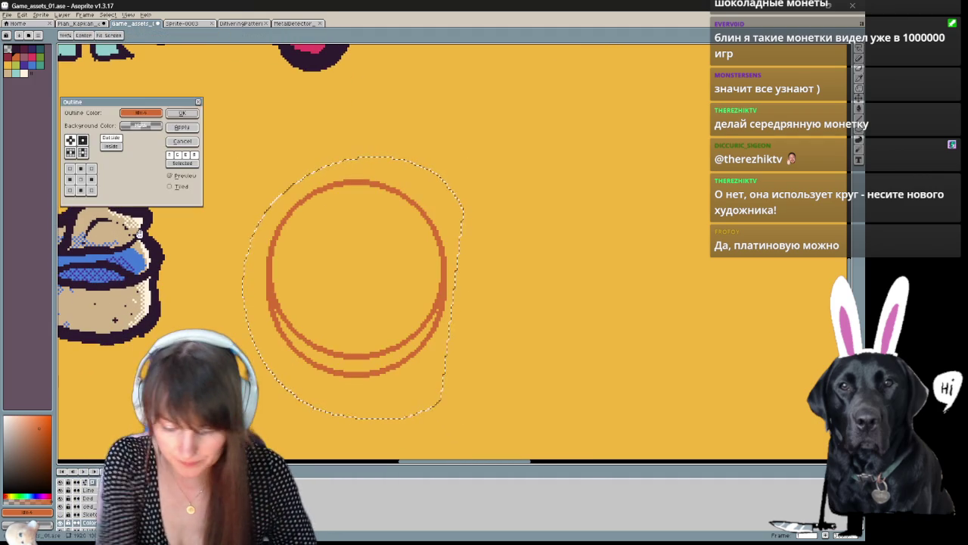
{"action": "left_click", "coordinate": [174, 129]}
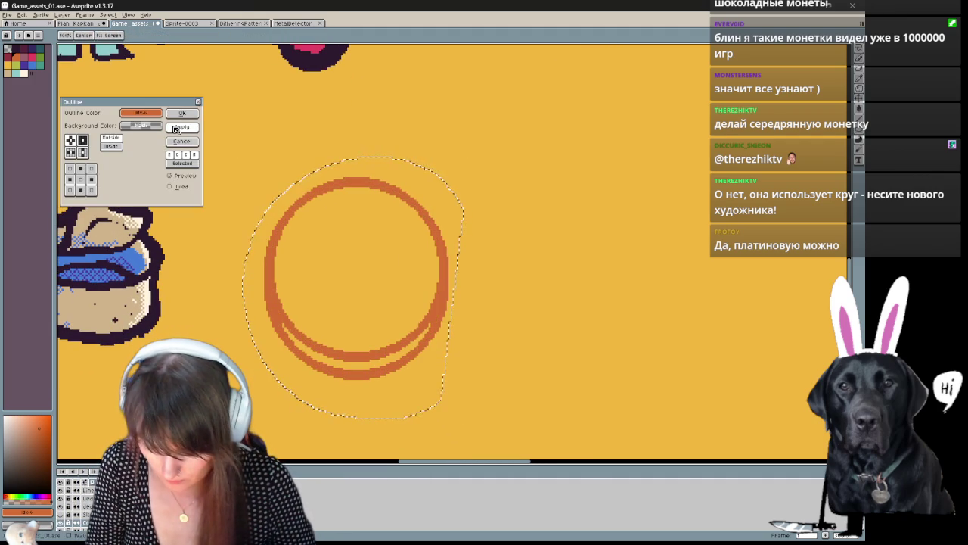
{"action": "left_click", "coordinate": [173, 141]}
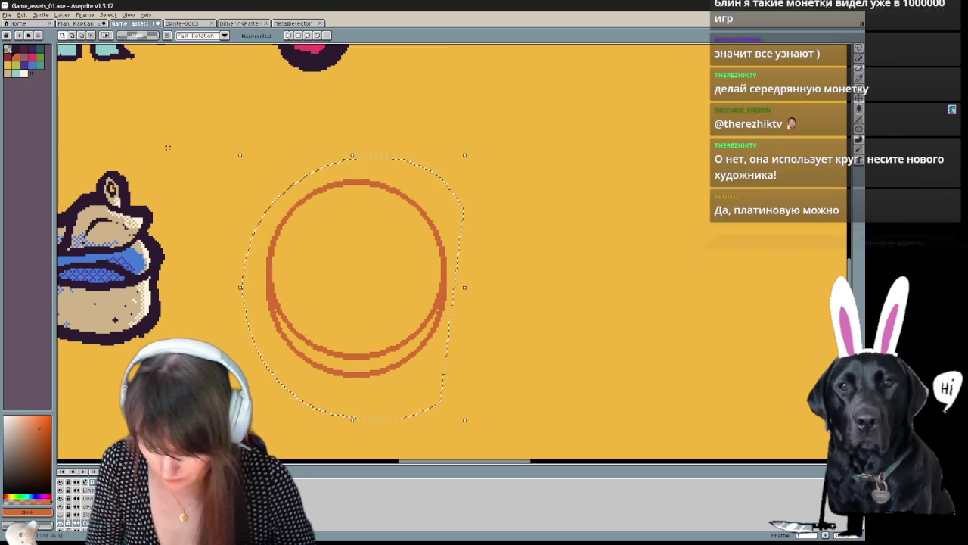
{"action": "key", "text": "shift+p"}
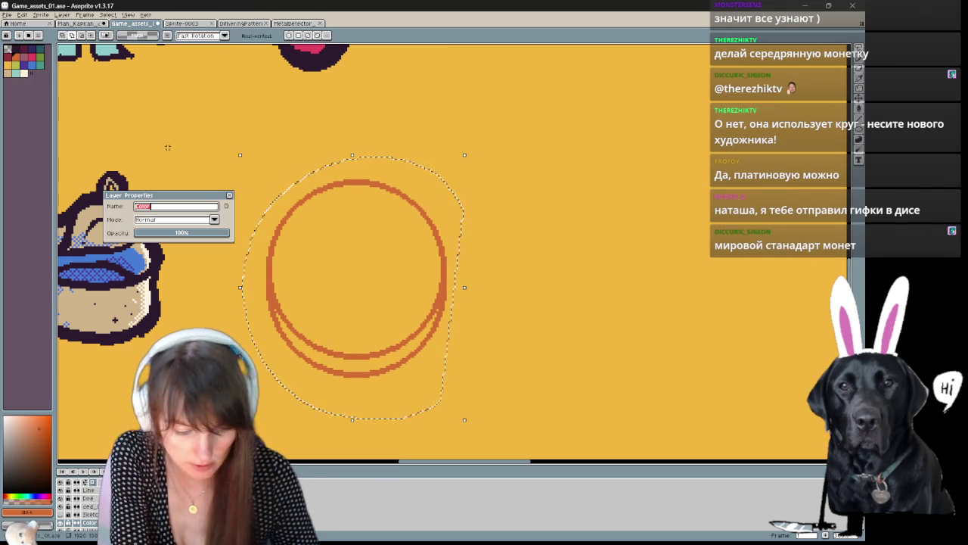
{"action": "left_click", "coordinate": [231, 198]}
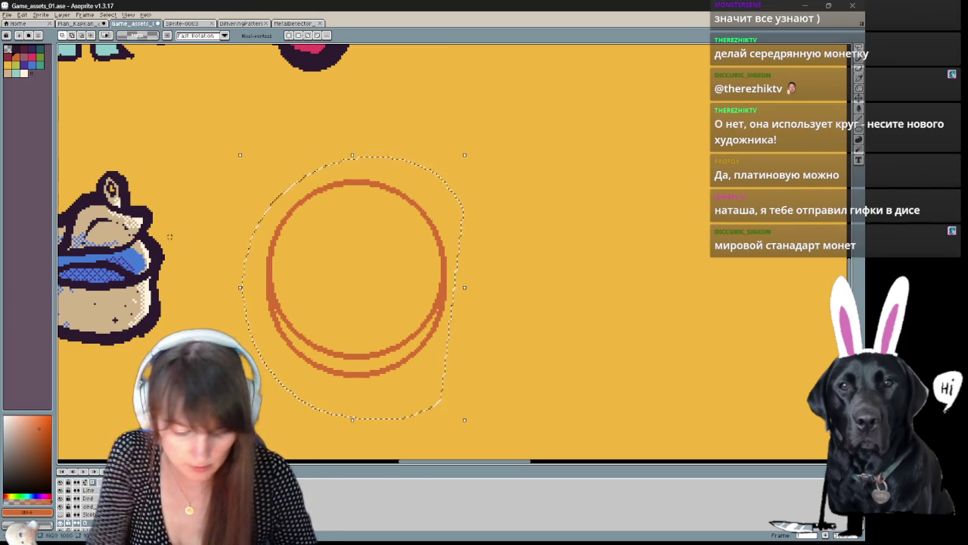
{"action": "key", "text": "shift+o"}
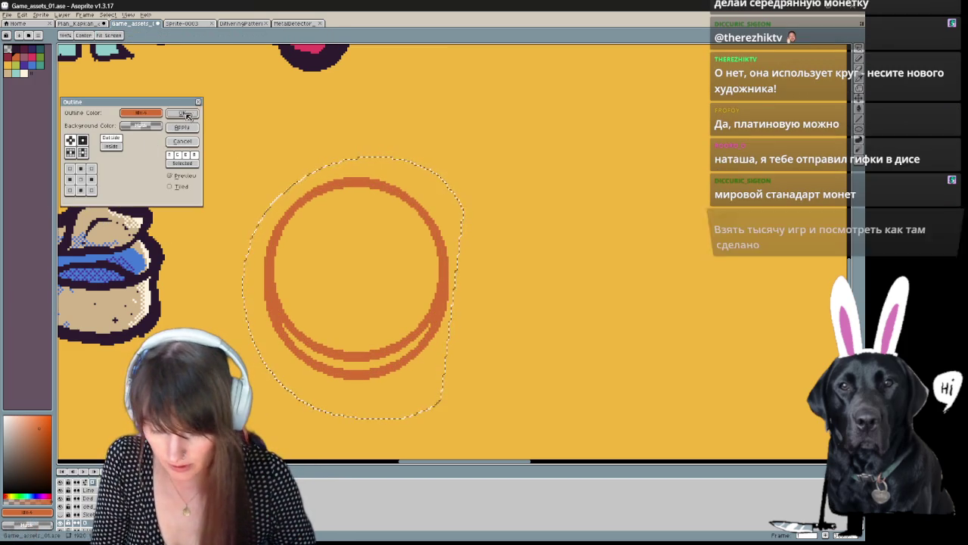
{"action": "key", "text": "Escape"}
{"action": "scroll", "coordinate": [454, 311], "scroll_direction": "down", "scroll_amount": 2}
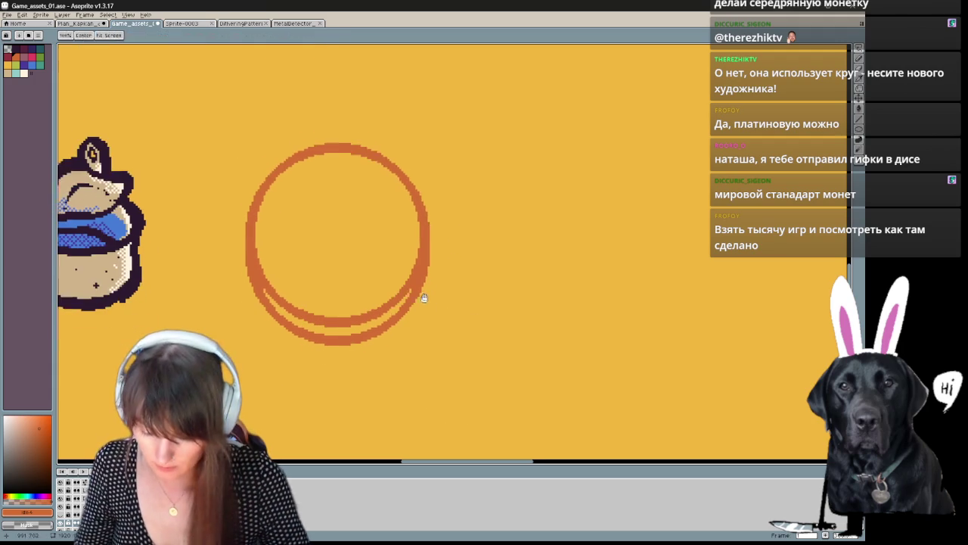
{"action": "key", "text": "b"}
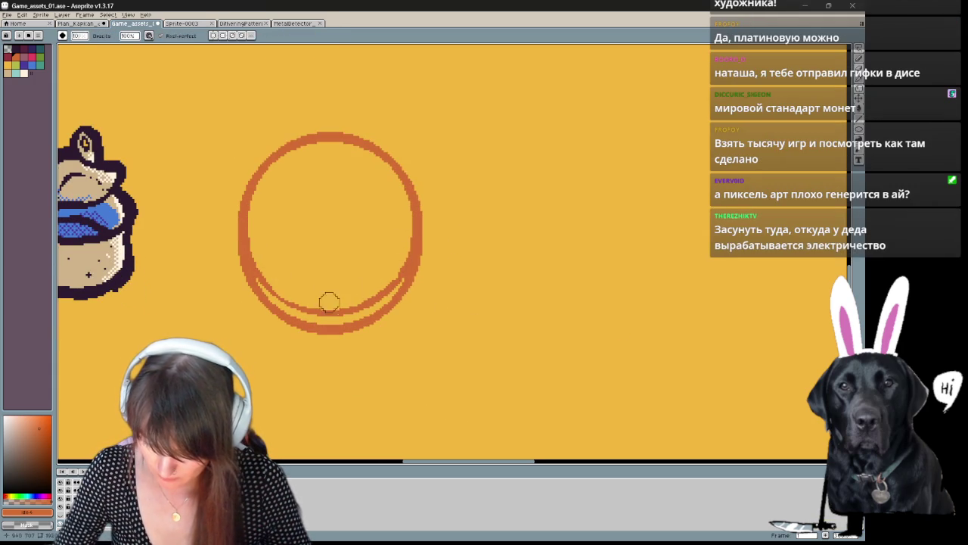
Step: Recentre the ring and start renaming the coin layer to 'Co' in Layer Properties
{"action": "left_click_drag", "start_coordinate": [320, 286], "coordinate": [340, 393]}
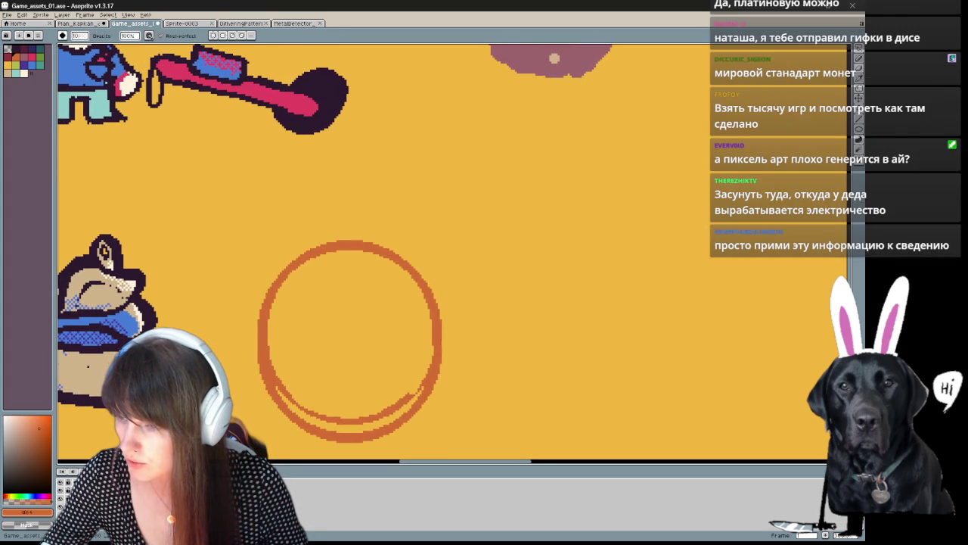
{"action": "left_click_drag", "start_coordinate": [407, 403], "coordinate": [388, 346]}
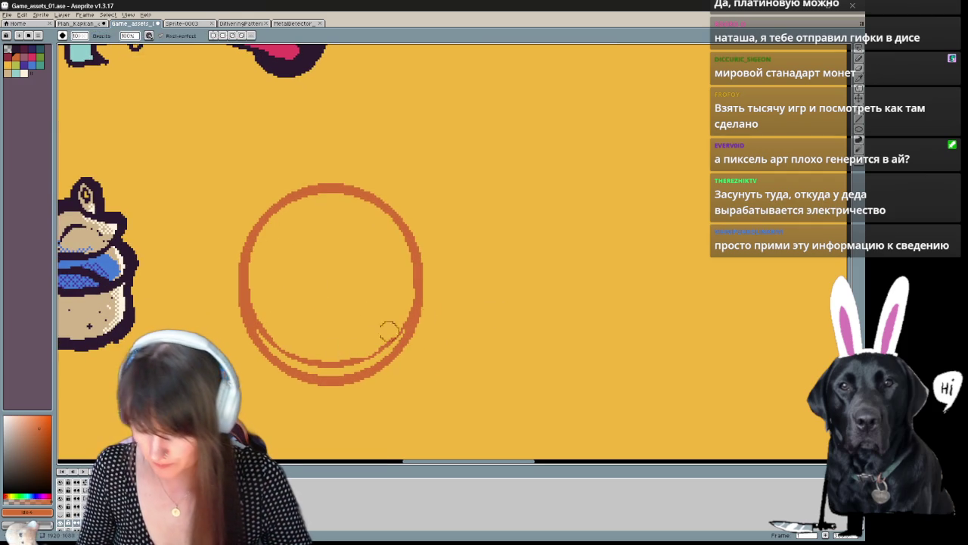
{"action": "mouse_move", "coordinate": [493, 335]}
{"action": "left_mouse_down"}
{"action": "mouse_move", "coordinate": [425, 335]}
{"action": "mouse_move", "coordinate": [469, 320]}
{"action": "mouse_move", "coordinate": [476, 291]}
{"action": "left_mouse_up"}
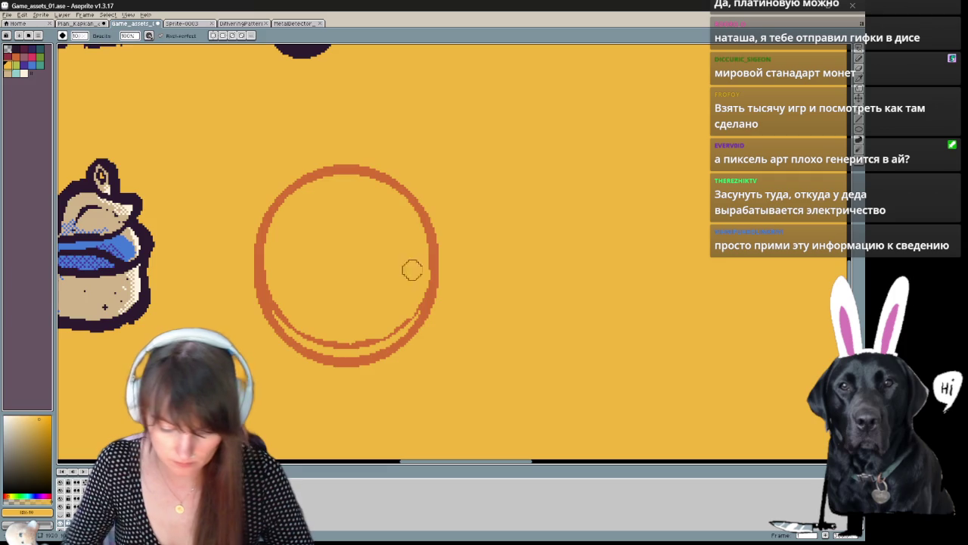
{"action": "left_click_drag", "start_coordinate": [397, 273], "coordinate": [378, 281]}
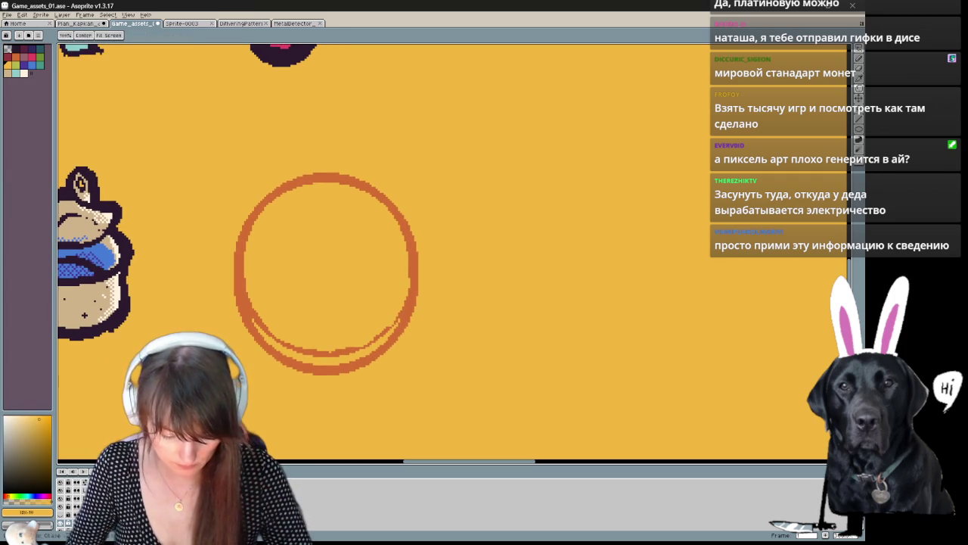
{"action": "key", "text": "b"}
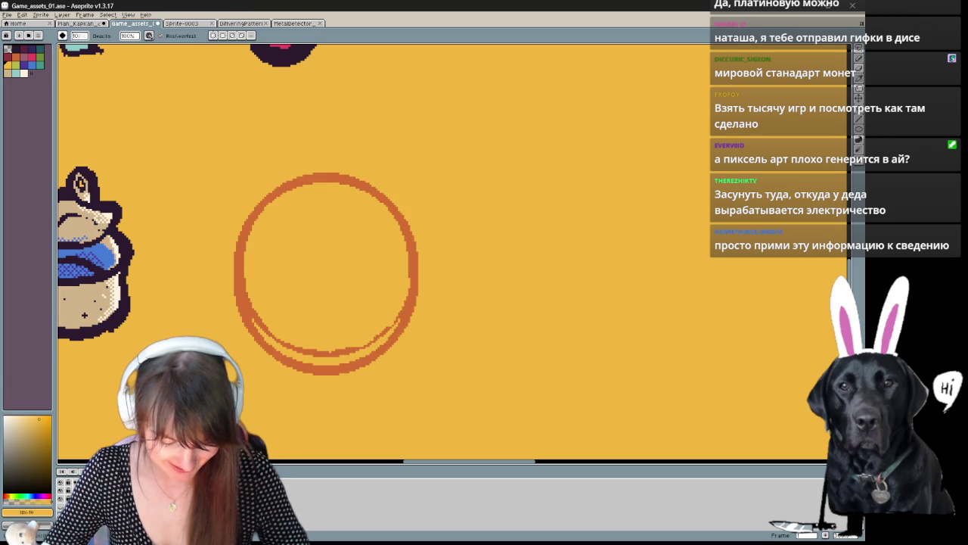
{"action": "key", "text": "shift+p"}
{"action": "type", "text": "Coin"}
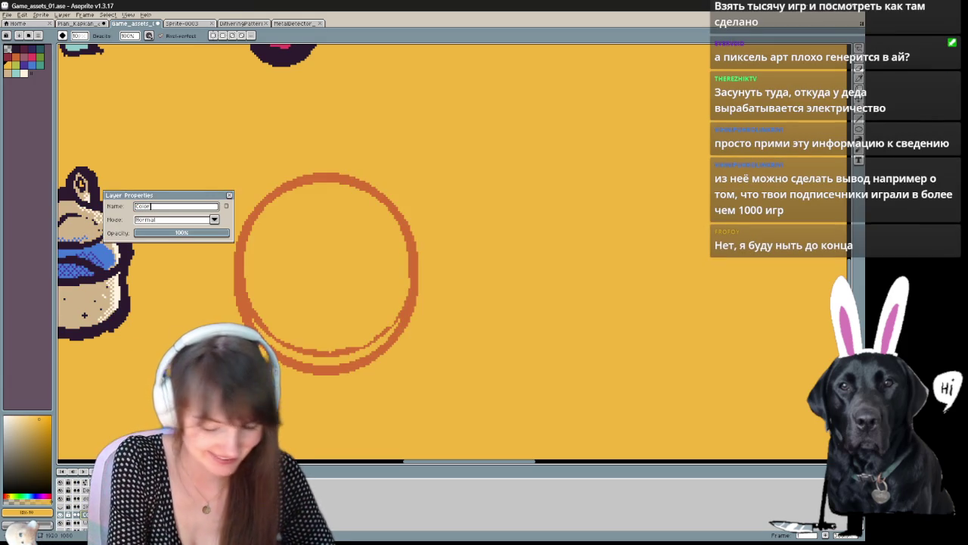
Step: Confirm the layer name, then try white highlights inside the ring and undo them
{"action": "key", "text": "Return"}
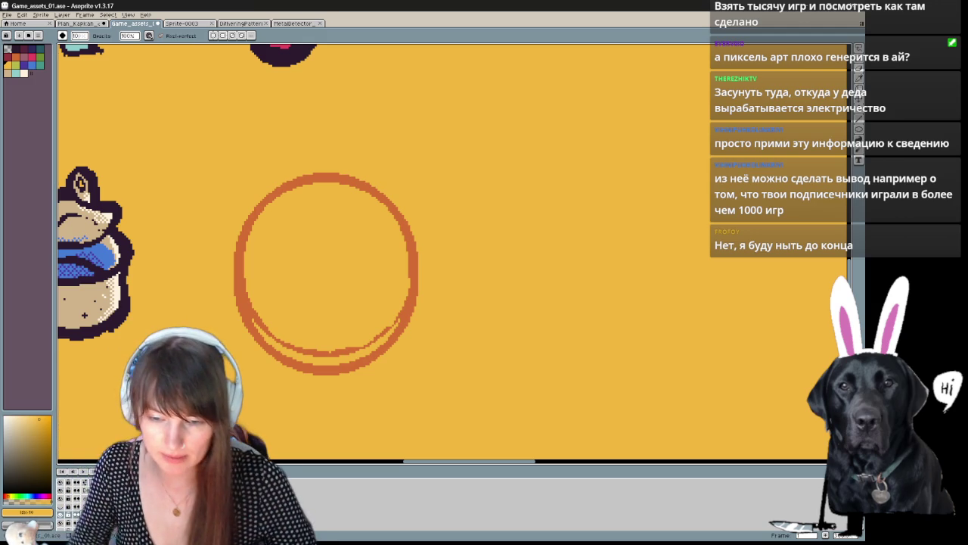
{"action": "left_click_drag", "start_coordinate": [445, 270], "coordinate": [467, 261]}
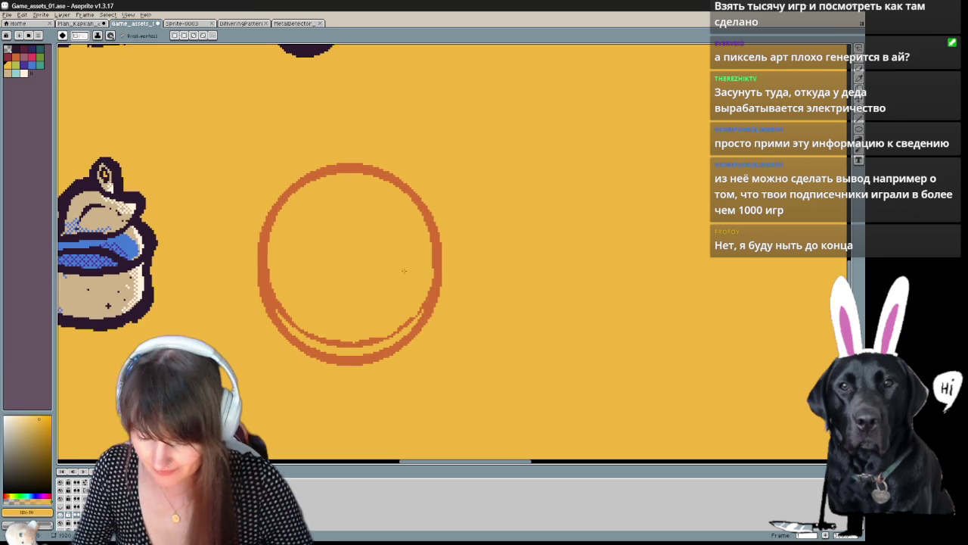
{"action": "mouse_move", "coordinate": [368, 239]}
{"action": "left_mouse_down"}
{"action": "mouse_move", "coordinate": [340, 265]}
{"action": "mouse_move", "coordinate": [389, 265]}
{"action": "mouse_move", "coordinate": [332, 302]}
{"action": "left_mouse_up"}
{"action": "key", "text": "ctrl+z"}
{"action": "mouse_move", "coordinate": [351, 200]}
{"action": "left_mouse_down"}
{"action": "mouse_move", "coordinate": [257, 230]}
{"action": "mouse_move", "coordinate": [241, 272]}
{"action": "left_mouse_up"}
{"action": "key", "text": "ctrl+z"}
{"action": "key", "text": "ctrl+z"}
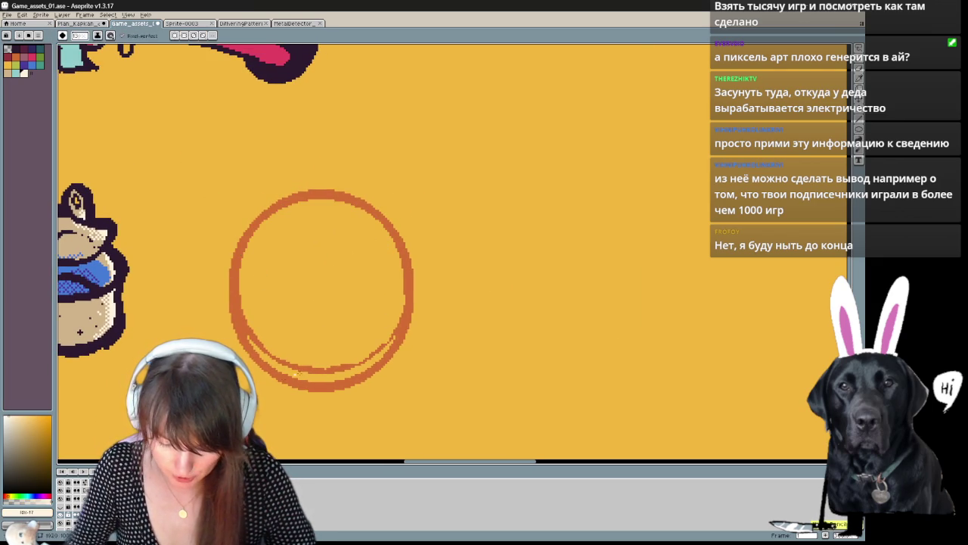
Step: Select the orange ring with the Magic Wand and cut it off the canvas
{"action": "key", "text": "m"}
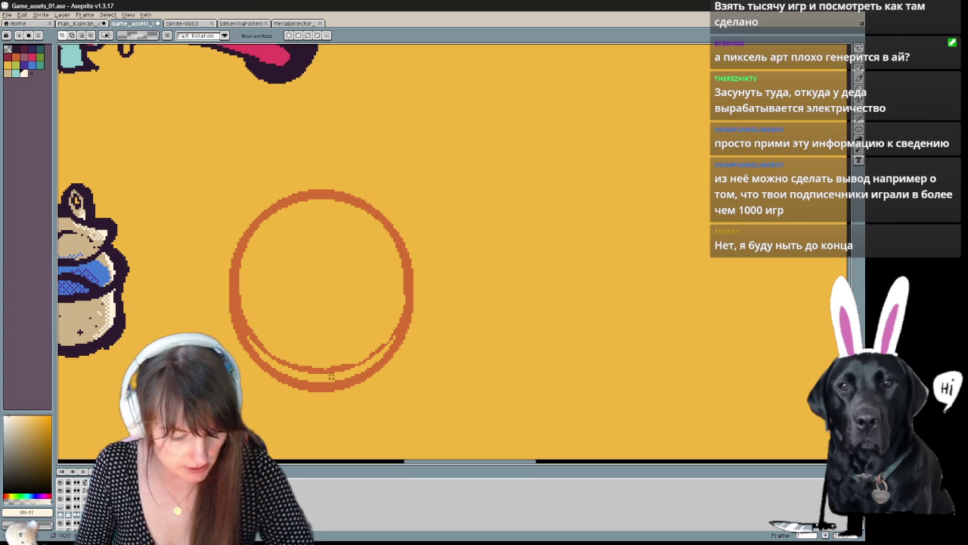
{"action": "key", "text": "w"}
{"action": "left_click", "coordinate": [333, 384]}
{"action": "key", "text": "Delete"}
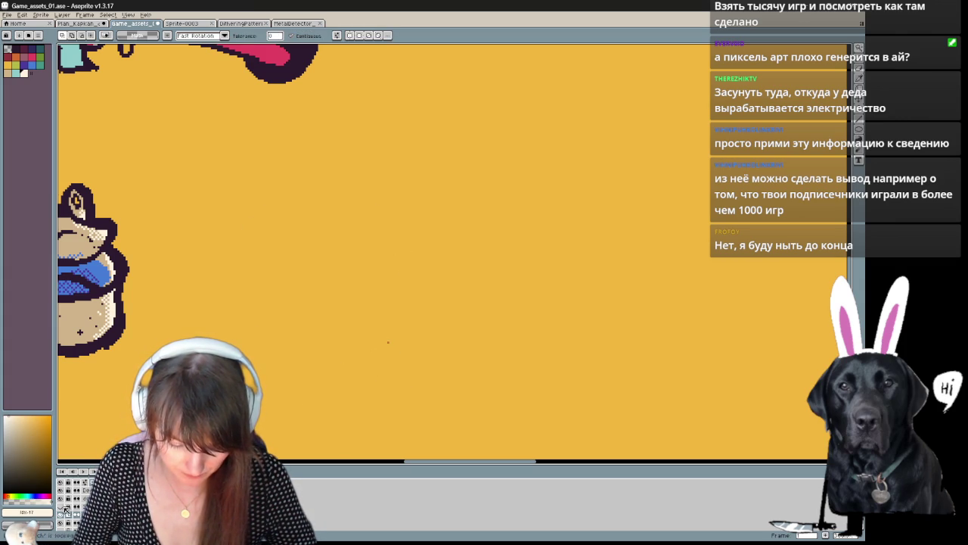
Step: Paste the coin ring just right of the can sprite and commit it
{"action": "left_click_drag", "start_coordinate": [388, 342], "coordinate": [577, 365]}
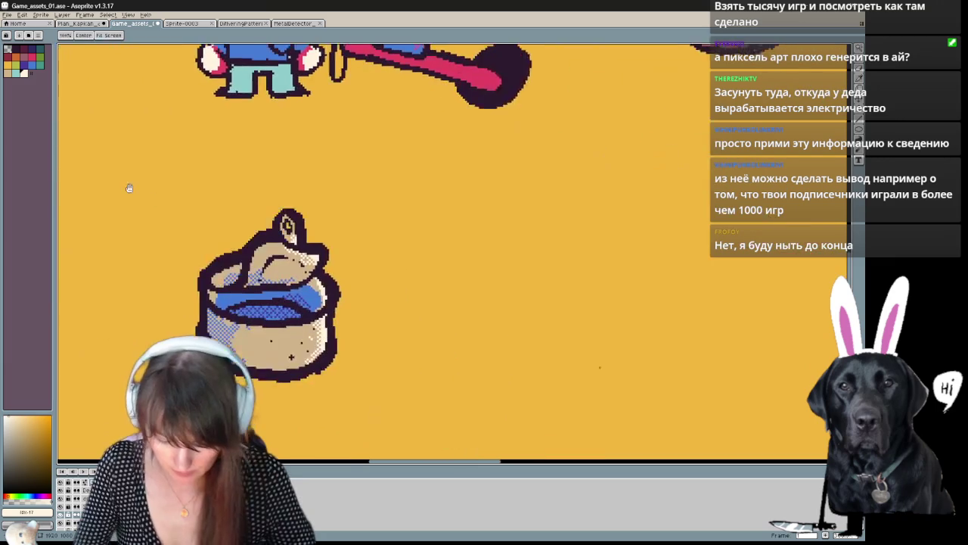
{"action": "left_click_drag", "start_coordinate": [496, 318], "coordinate": [433, 279]}
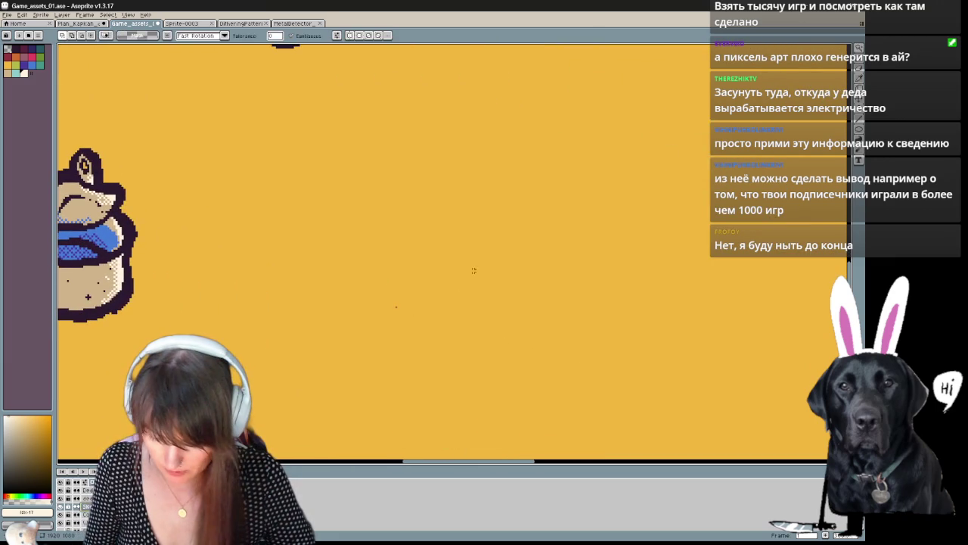
{"action": "scroll", "coordinate": [365, 306], "scroll_direction": "down", "scroll_amount": 3}
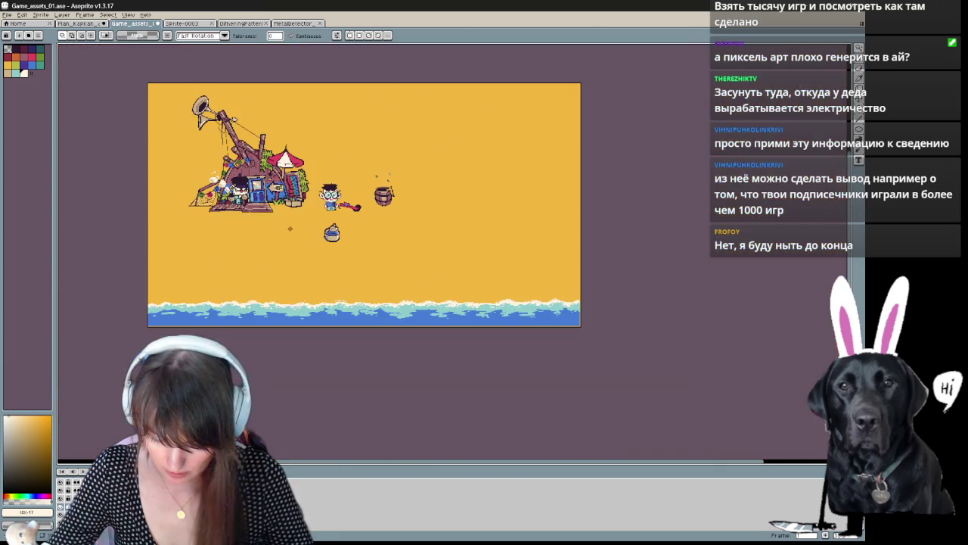
{"action": "scroll", "coordinate": [495, 274], "scroll_direction": "up", "scroll_amount": 3}
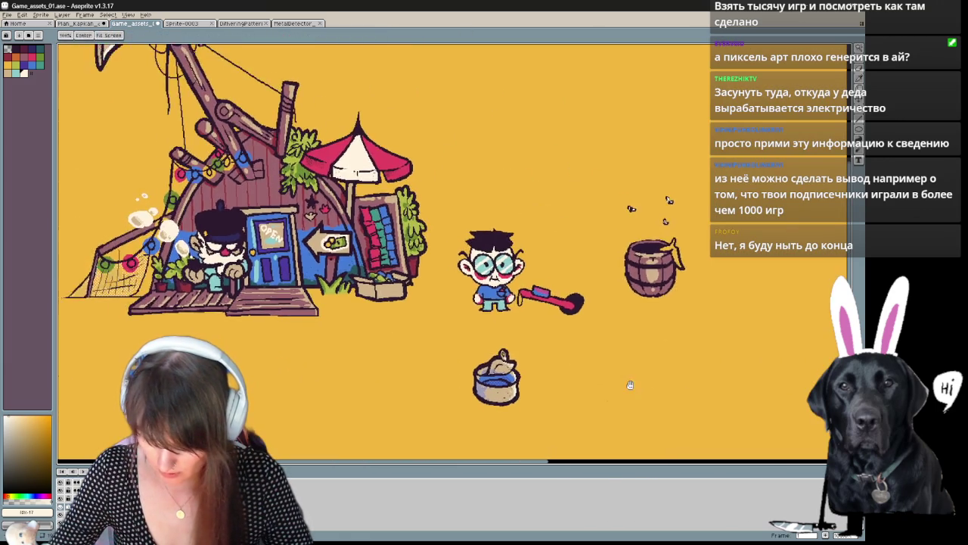
{"action": "left_click_drag", "start_coordinate": [567, 374], "coordinate": [395, 280]}
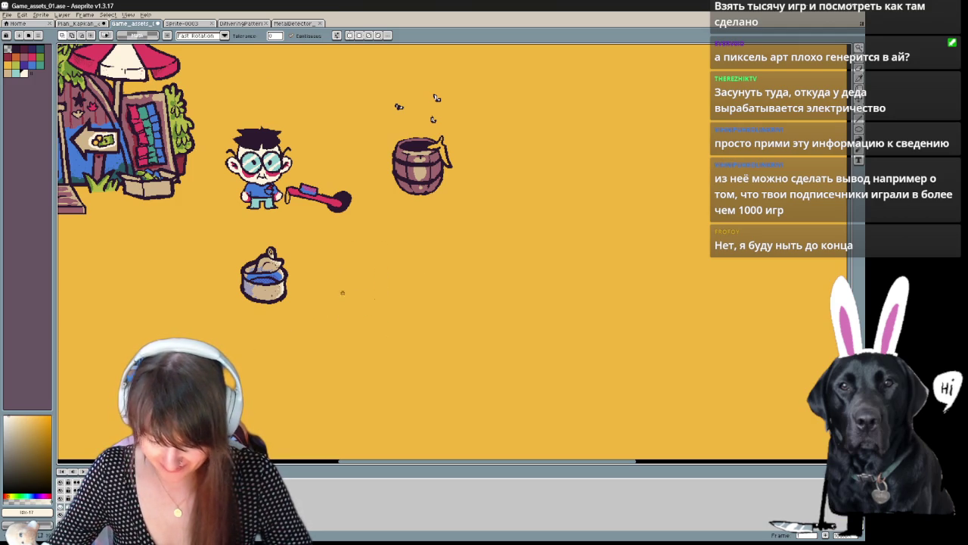
{"action": "key", "text": "ctrl+v"}
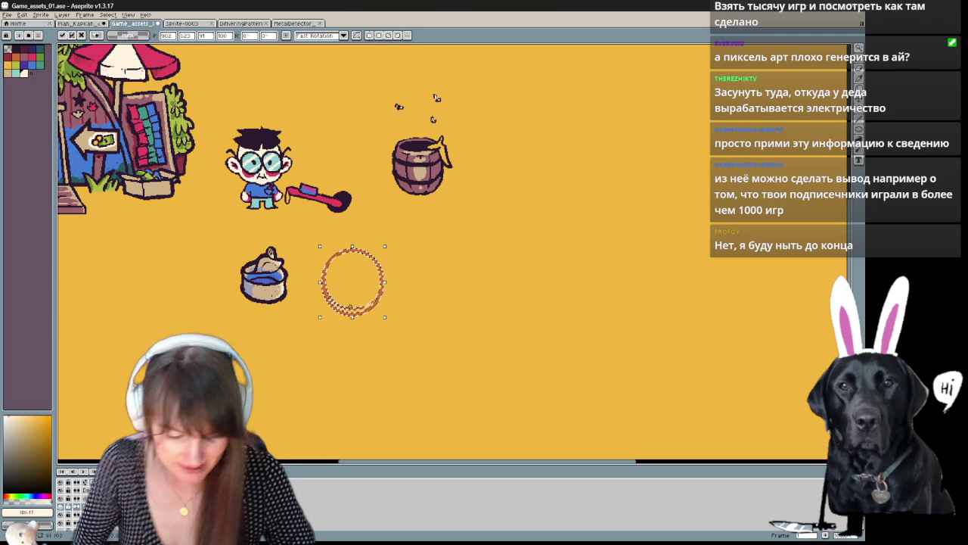
{"action": "scroll", "coordinate": [350, 306], "scroll_direction": "up", "scroll_amount": 1}
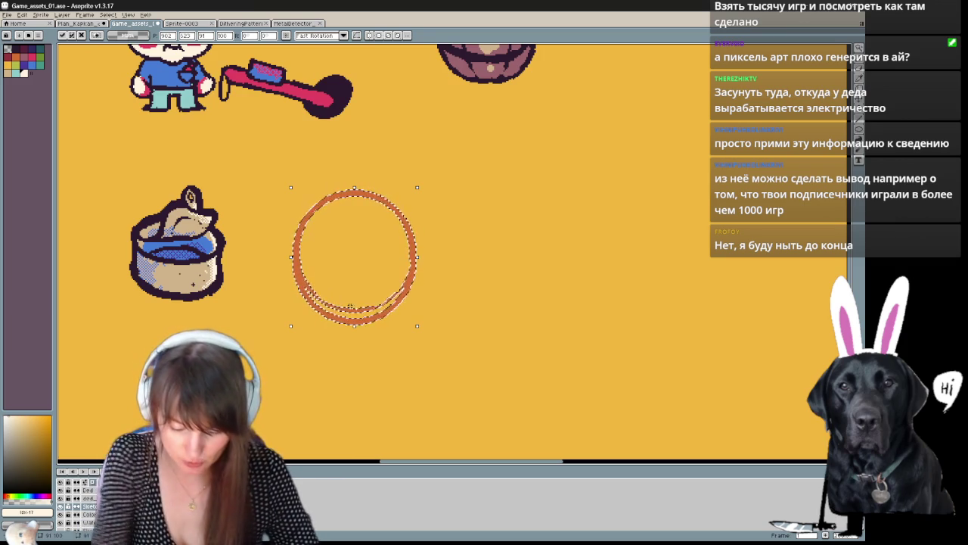
{"action": "key", "text": "Return"}
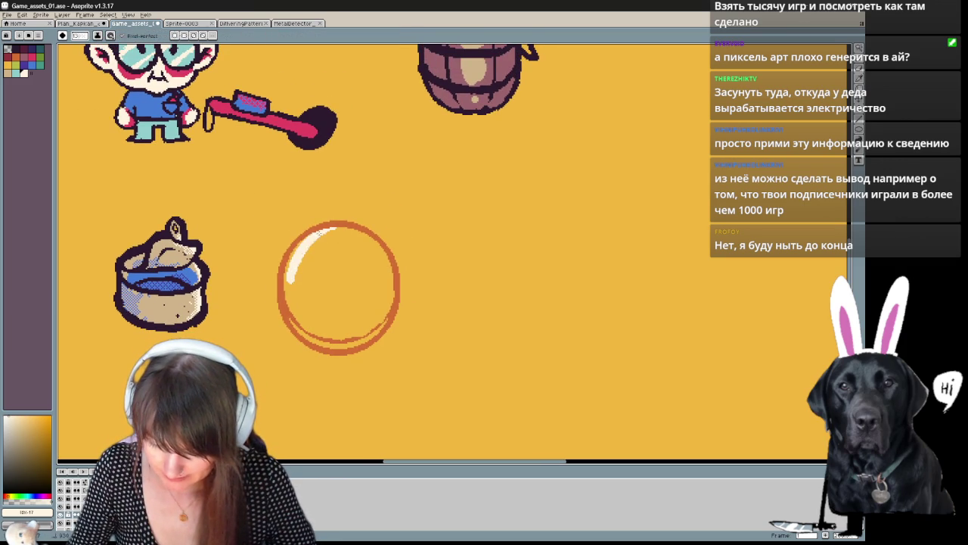
Step: Flood-fill the coin's interior with cream and touch up the face with short strokes
{"action": "left_click", "coordinate": [292, 263]}
{"action": "left_click_drag", "start_coordinate": [333, 257], "coordinate": [322, 280]}
{"action": "left_click_drag", "start_coordinate": [369, 257], "coordinate": [362, 273]}
{"action": "left_click_drag", "start_coordinate": [379, 280], "coordinate": [323, 319]}
{"action": "left_click_drag", "start_coordinate": [355, 317], "coordinate": [344, 329]}
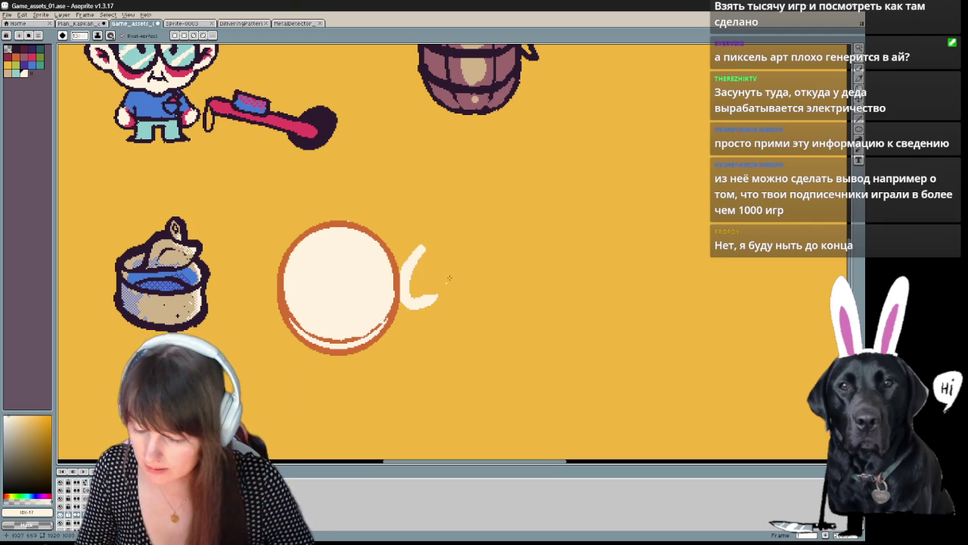
{"action": "mouse_move", "coordinate": [493, 287]}
{"action": "left_mouse_down"}
{"action": "mouse_move", "coordinate": [465, 272]}
{"action": "mouse_move", "coordinate": [523, 252]}
{"action": "left_mouse_up"}
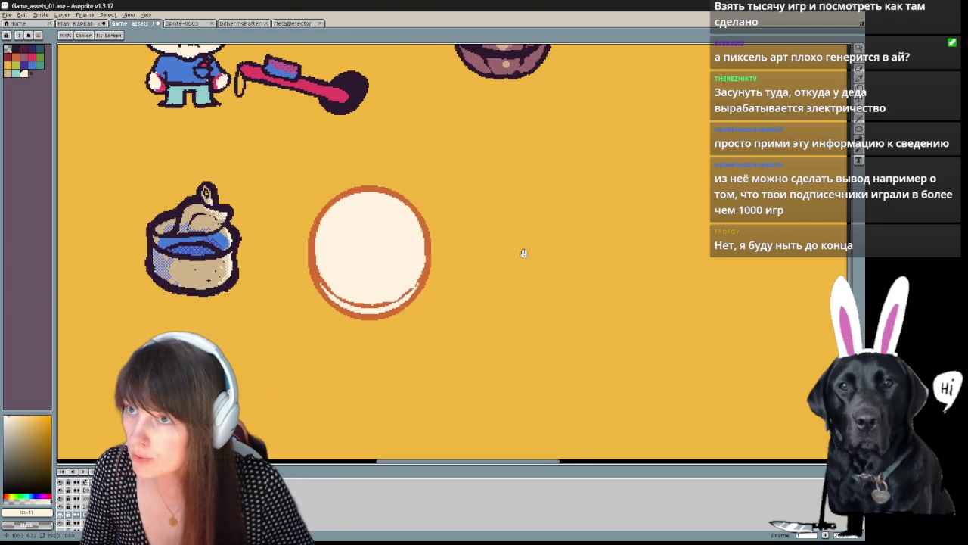
{"action": "mouse_move", "coordinate": [495, 296]}
{"action": "left_mouse_down"}
{"action": "mouse_move", "coordinate": [476, 335]}
{"action": "mouse_move", "coordinate": [465, 307]}
{"action": "left_mouse_up"}
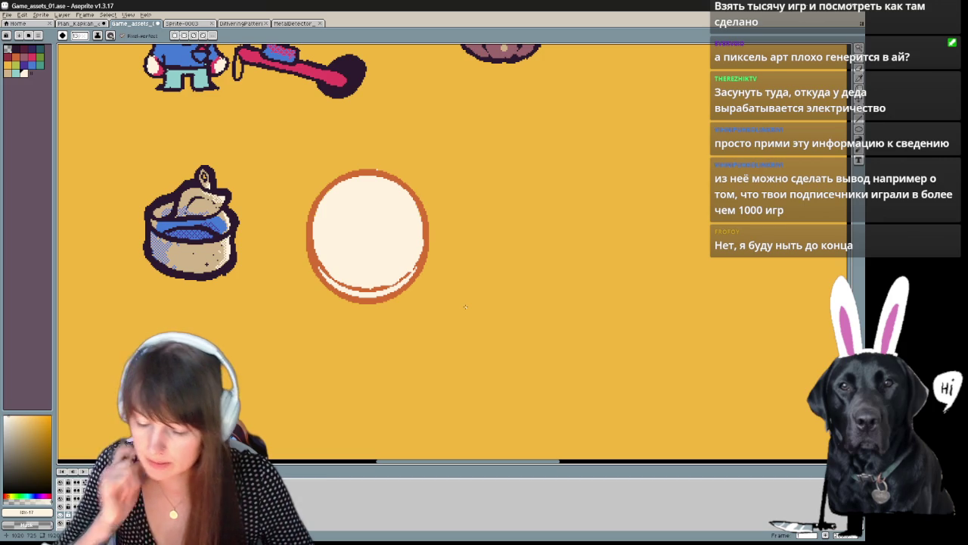
Step: Paint over the ring's top edge and fill the orange ring with cream
{"action": "left_click_drag", "start_coordinate": [465, 306], "coordinate": [420, 333]}
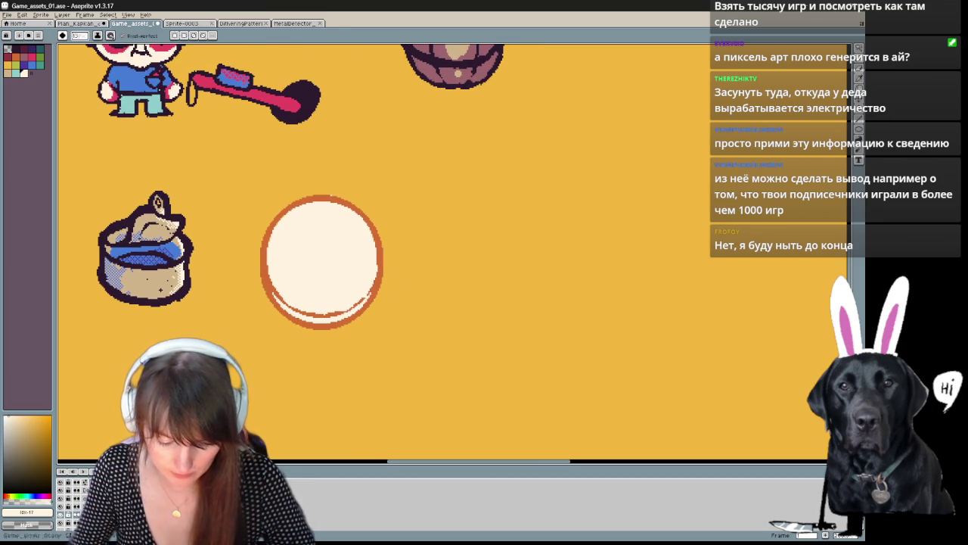
{"action": "key", "text": "b"}
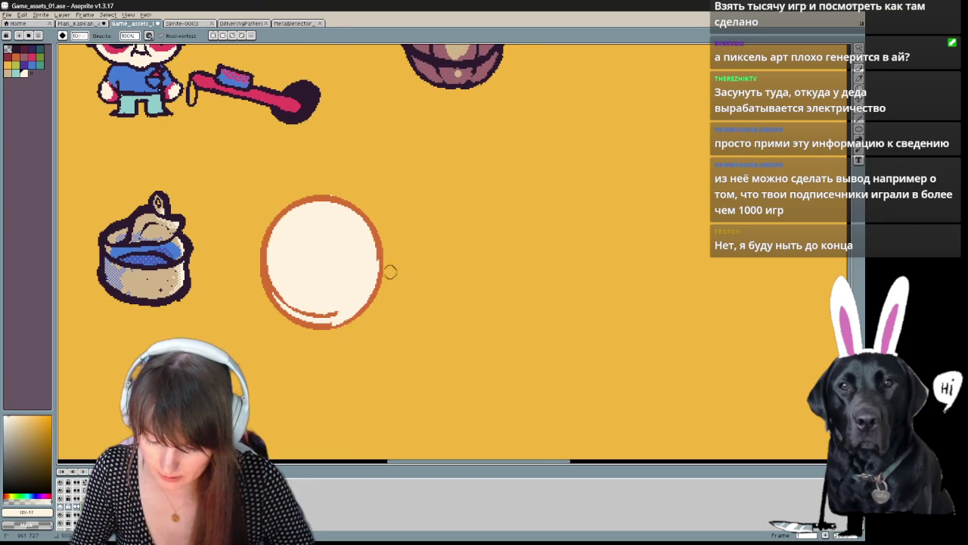
{"action": "left_click_drag", "start_coordinate": [348, 205], "coordinate": [317, 201]}
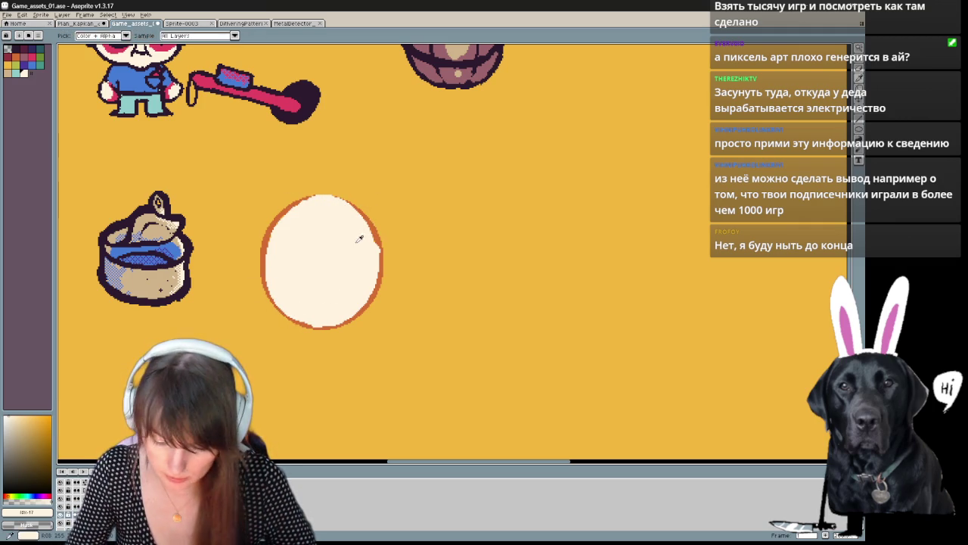
{"action": "key", "text": "g"}
{"action": "left_click", "coordinate": [380, 280]}
{"action": "key", "text": "b"}
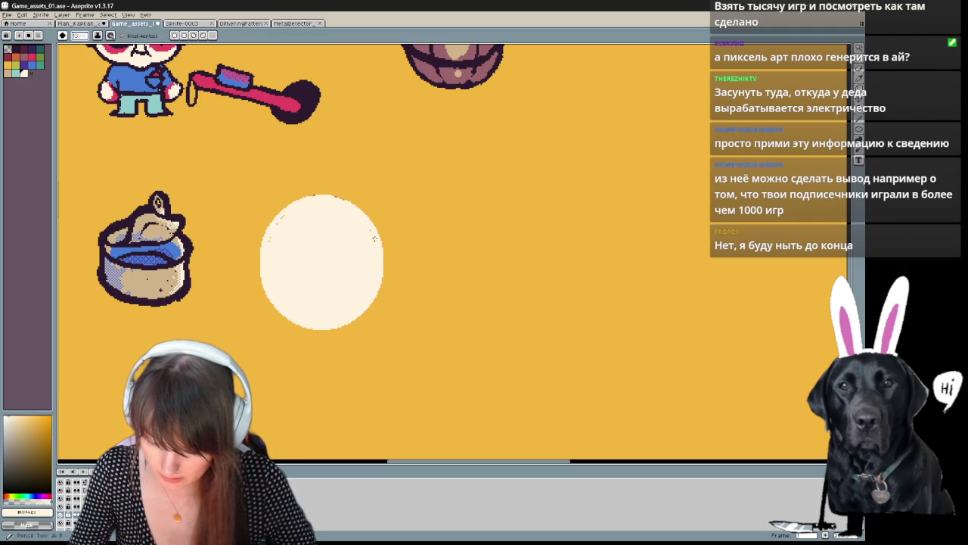
Step: Erase the disc's right and lower-right edges to round it off
{"action": "key", "text": "e"}
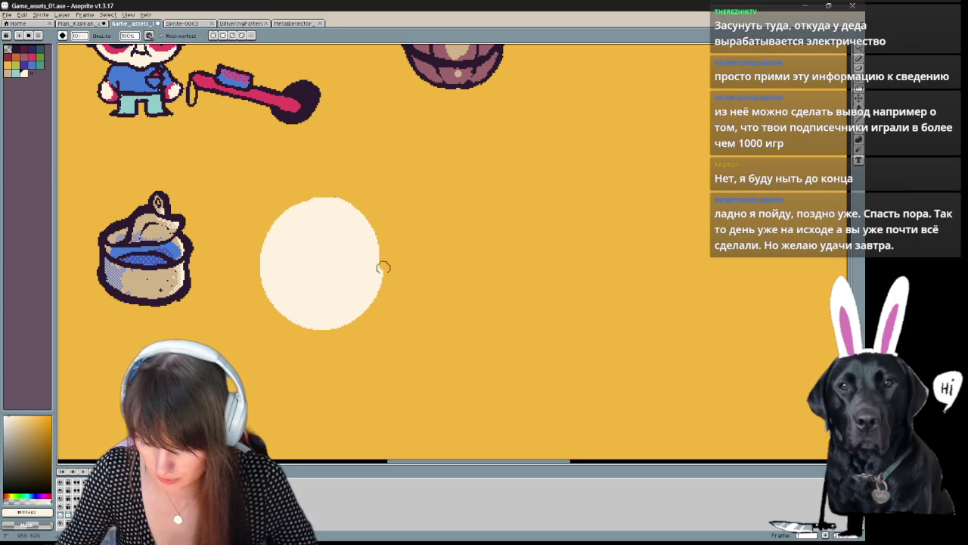
{"action": "left_click_drag", "start_coordinate": [379, 253], "coordinate": [337, 333]}
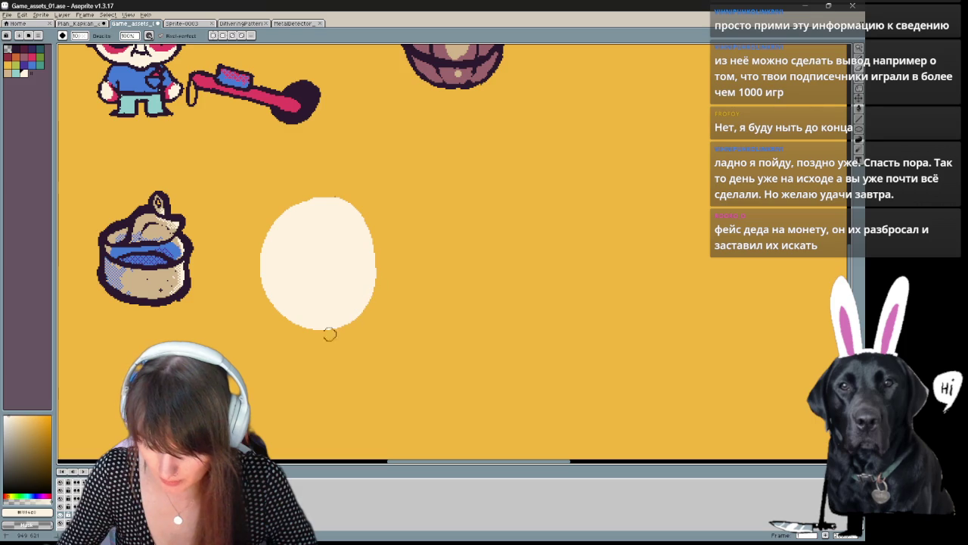
{"action": "left_click_drag", "start_coordinate": [380, 244], "coordinate": [288, 326]}
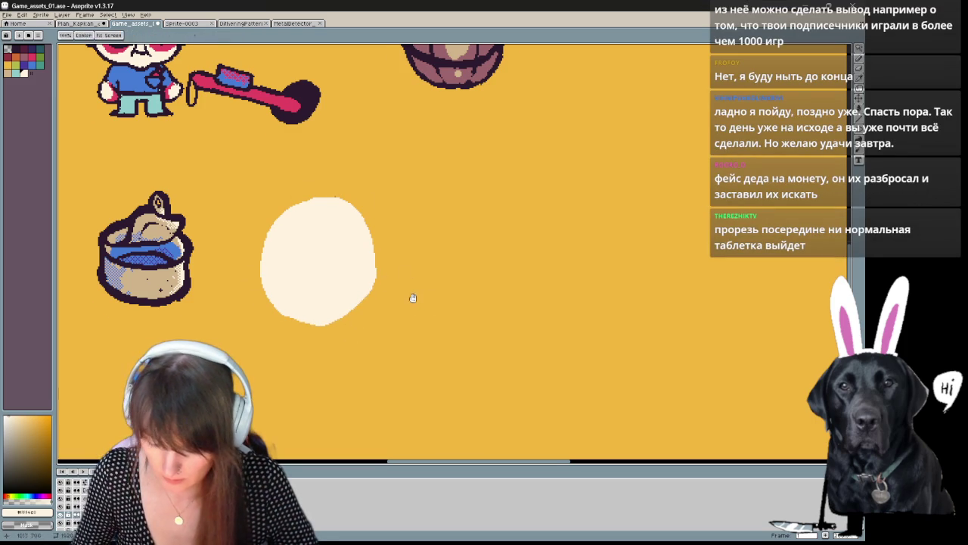
{"action": "left_click_drag", "start_coordinate": [424, 299], "coordinate": [400, 341]}
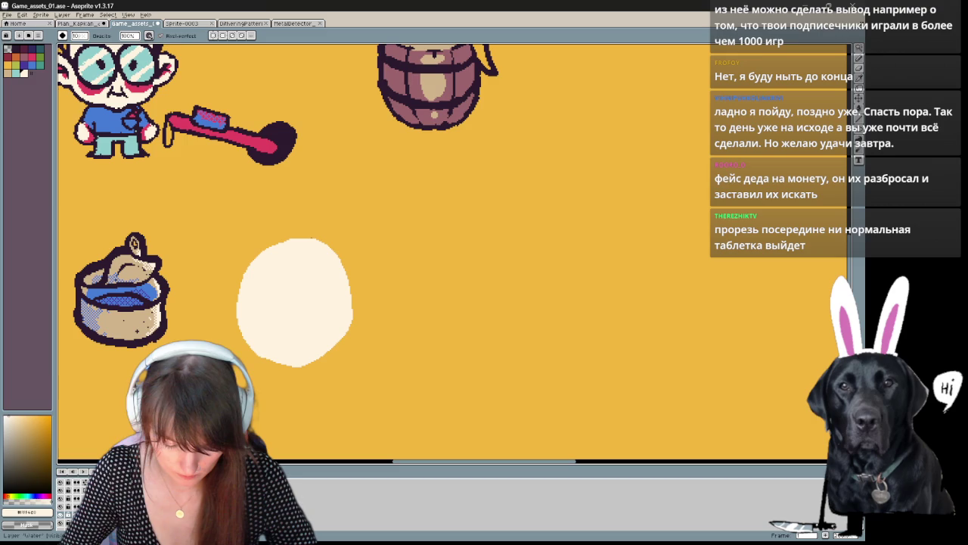
{"action": "scroll", "coordinate": [378, 329], "scroll_direction": "down", "scroll_amount": 2}
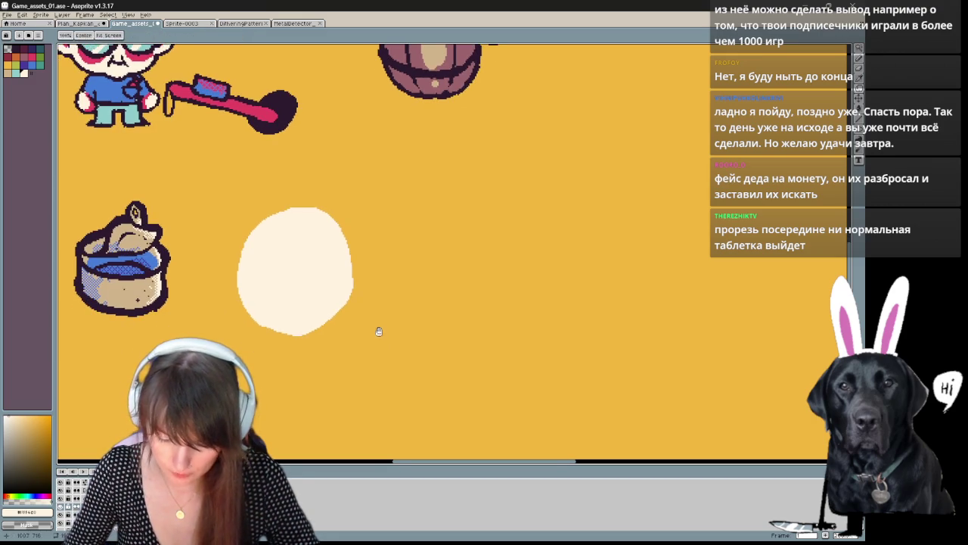
{"action": "key", "text": "b"}
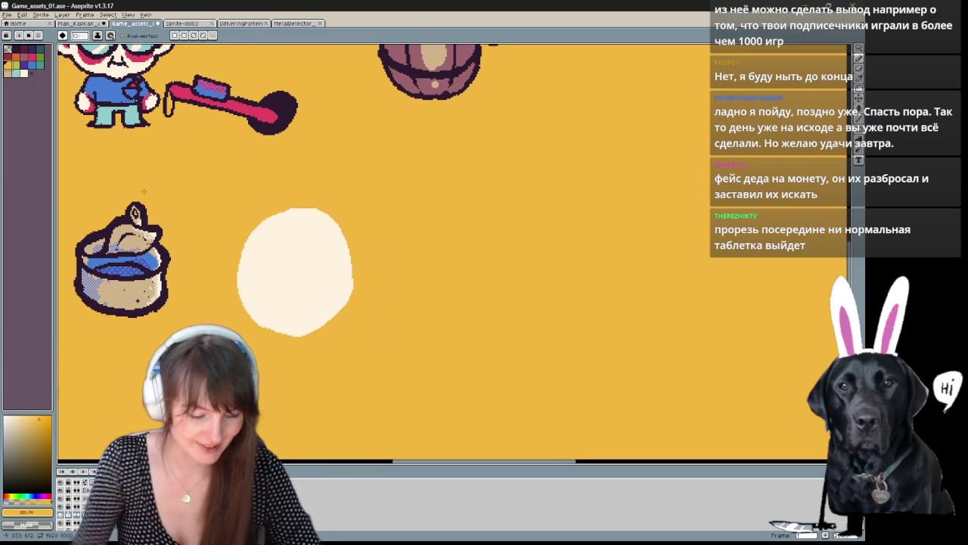
Step: Pick the dark palette colour and trace an outline around the cream disc, undoing failed tries
{"action": "scroll", "coordinate": [144, 191], "scroll_direction": "up", "scroll_amount": 1}
{"action": "left_click_drag", "start_coordinate": [443, 313], "coordinate": [378, 269]}
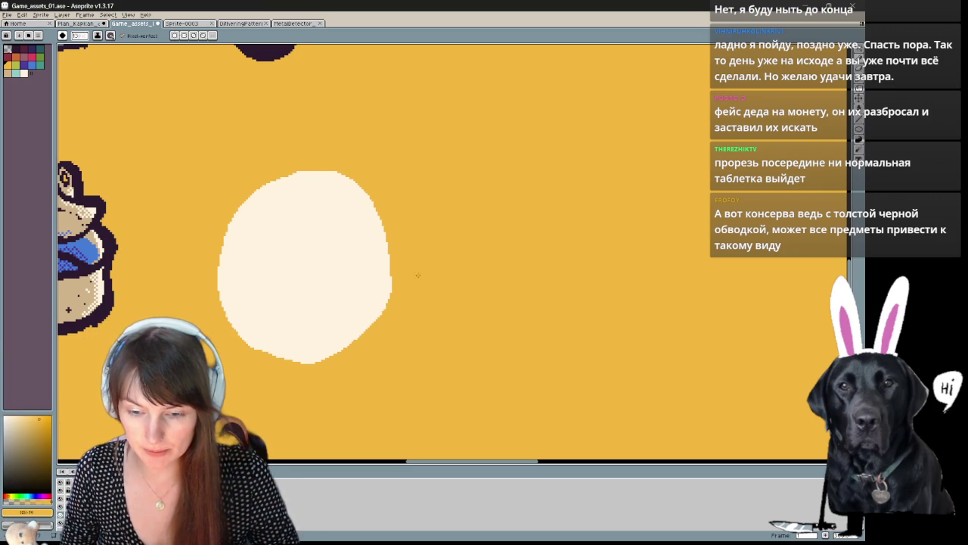
{"action": "scroll", "coordinate": [420, 280], "scroll_direction": "down", "scroll_amount": 1}
{"action": "left_click_drag", "start_coordinate": [587, 237], "coordinate": [628, 249]}
{"action": "scroll", "coordinate": [340, 214], "scroll_direction": "up", "scroll_amount": 1}
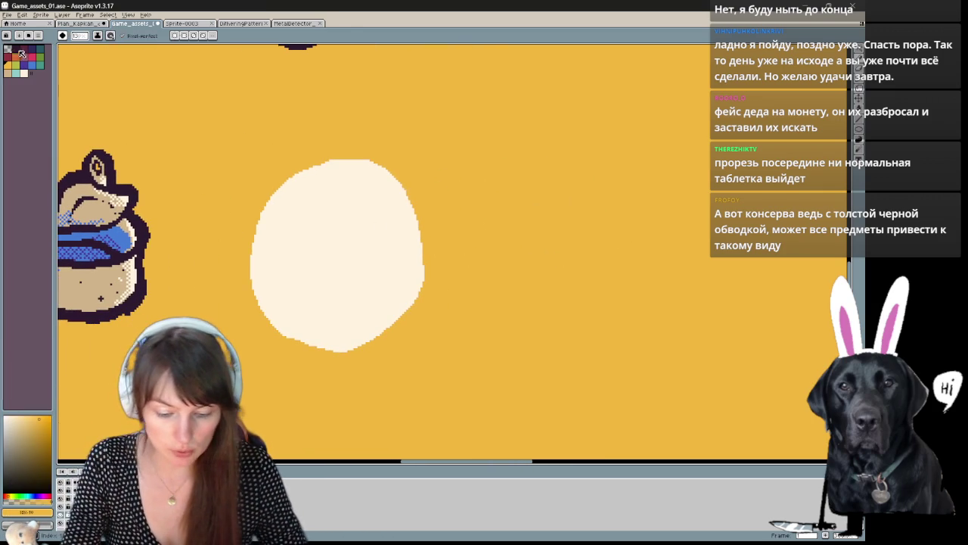
{"action": "left_click", "coordinate": [15, 48]}
{"action": "left_click_drag", "start_coordinate": [401, 196], "coordinate": [253, 227]}
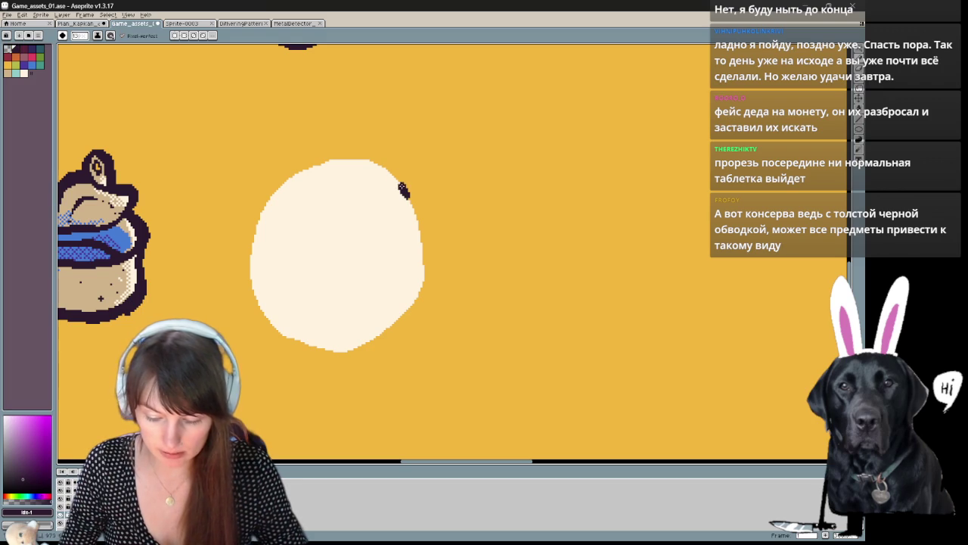
{"action": "key", "text": "ctrl+z"}
{"action": "left_click_drag", "start_coordinate": [421, 238], "coordinate": [428, 227]}
{"action": "key", "text": "ctrl+z"}
{"action": "key", "text": "ctrl+z"}
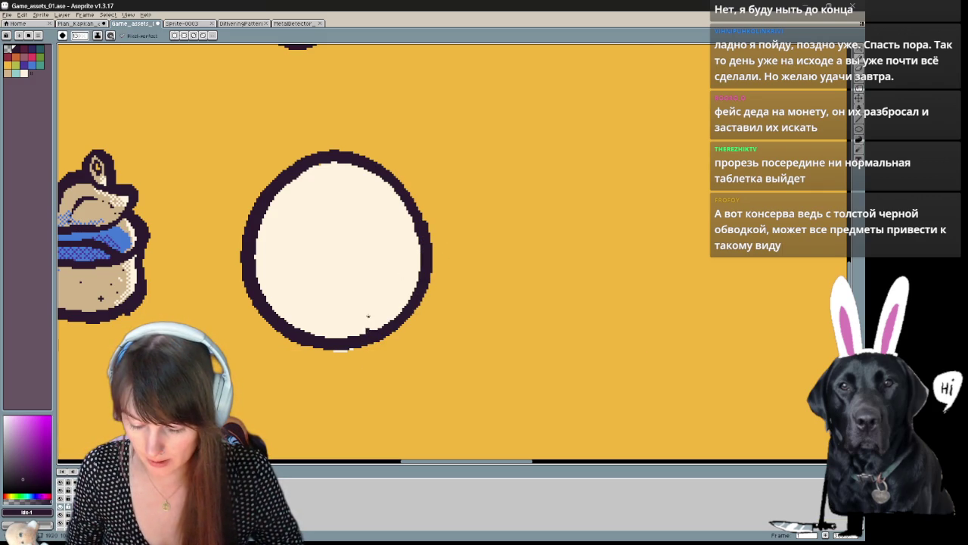
Step: Paint orange inside the cream disc with a round brush
{"action": "key", "text": "shift+s"}
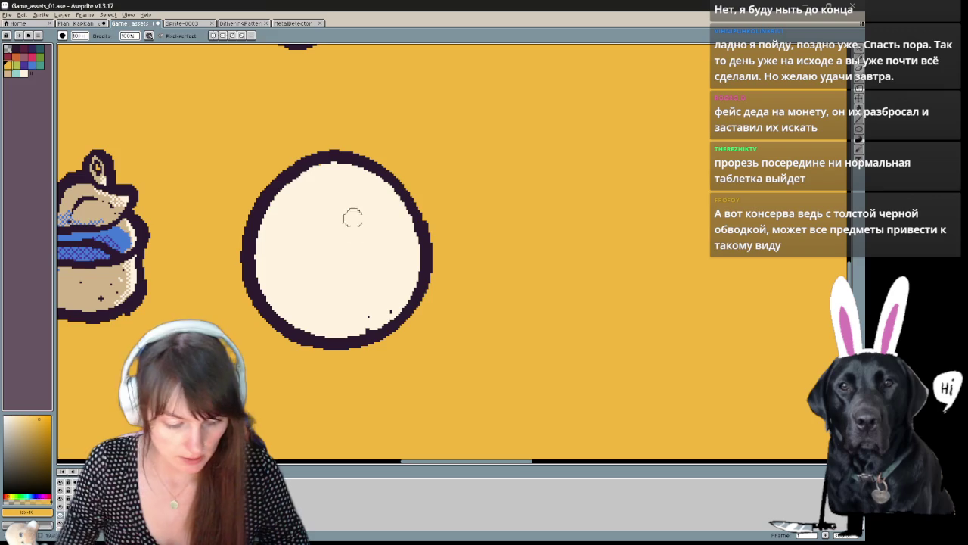
{"action": "key", "text": "b"}
{"action": "mouse_move", "coordinate": [347, 194]}
{"action": "left_mouse_down"}
{"action": "mouse_move", "coordinate": [357, 298]}
{"action": "mouse_move", "coordinate": [369, 239]}
{"action": "mouse_move", "coordinate": [358, 279]}
{"action": "left_mouse_up"}
Step: Undo the stray orange crescent and sample the orange background colour
{"action": "key", "text": "ctrl+z"}
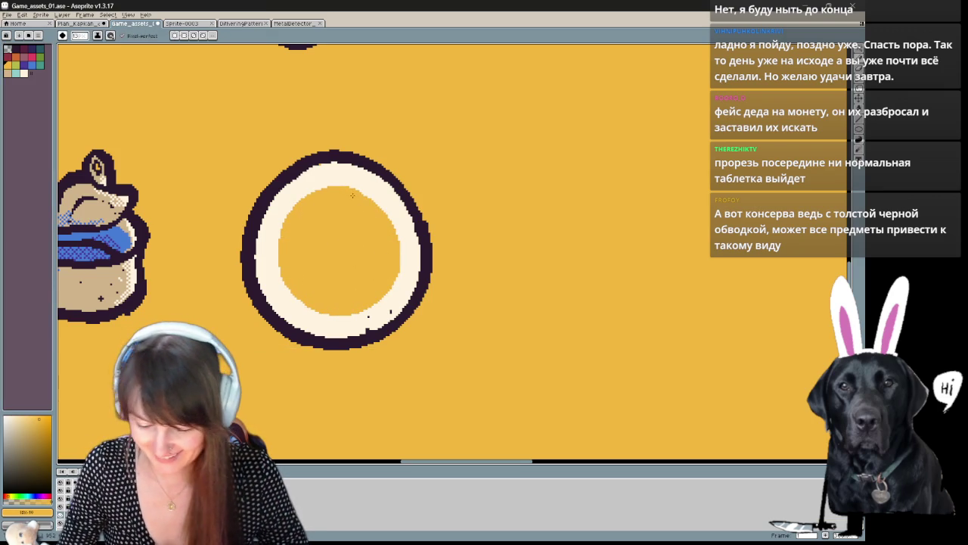
{"action": "scroll", "coordinate": [373, 238], "scroll_direction": "down", "scroll_amount": 1}
{"action": "scroll", "coordinate": [411, 196], "scroll_direction": "up", "scroll_amount": 1}
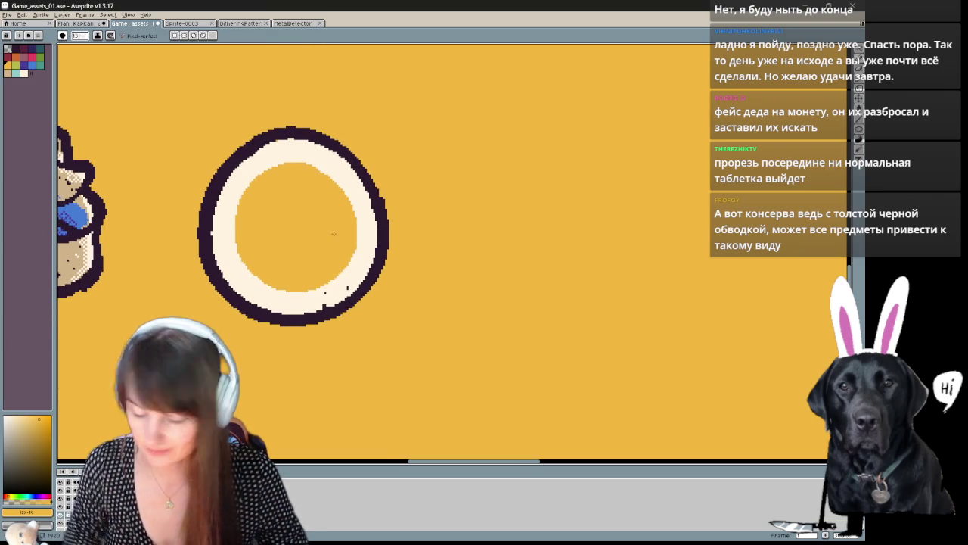
{"action": "scroll", "coordinate": [333, 233], "scroll_direction": "down", "scroll_amount": 1}
{"action": "scroll", "coordinate": [335, 238], "scroll_direction": "up", "scroll_amount": 1}
{"action": "scroll", "coordinate": [504, 299], "scroll_direction": "up", "scroll_amount": 1}
{"action": "mouse_move", "coordinate": [317, 298]}
{"action": "left_mouse_down"}
{"action": "mouse_move", "coordinate": [504, 299]}
{"action": "mouse_move", "coordinate": [360, 277]}
{"action": "left_mouse_up"}
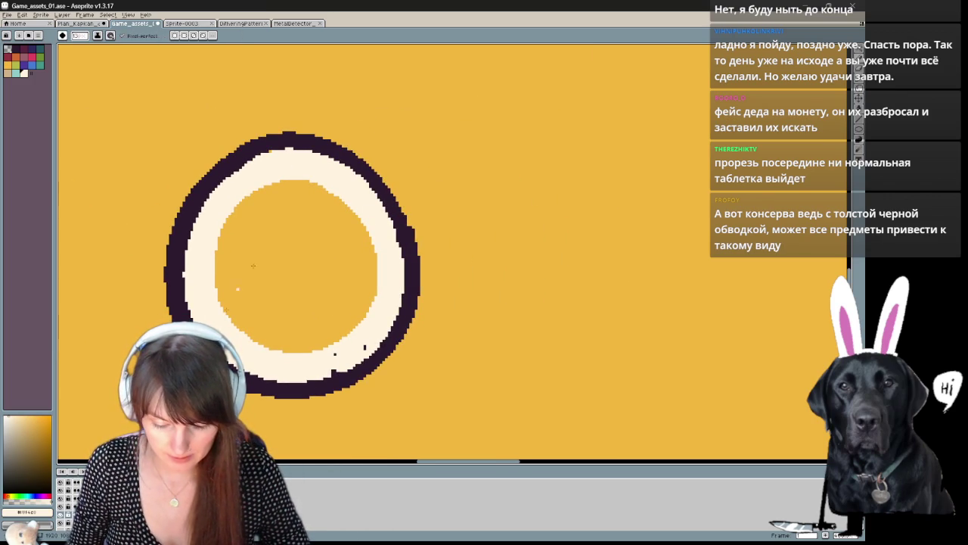
{"action": "left_click", "coordinate": [329, 258], "text": "alt"}
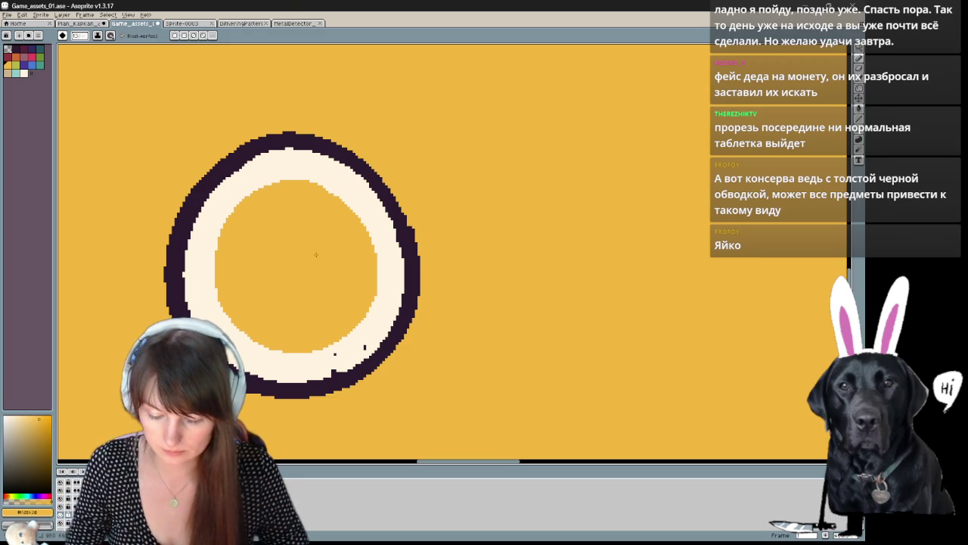
Step: Pick the dark line colour, sketch a test line inside the coin face, and undo it
{"action": "key", "text": "v"}
{"action": "left_click", "coordinate": [34, 58]}
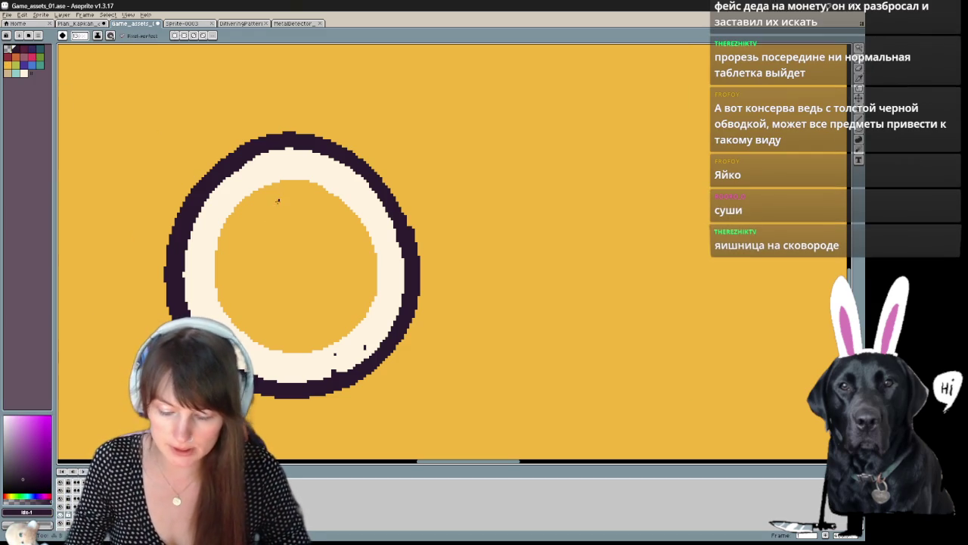
{"action": "key", "text": "b"}
{"action": "left_click_drag", "start_coordinate": [278, 200], "coordinate": [346, 265]}
{"action": "key", "text": "ctrl+z"}
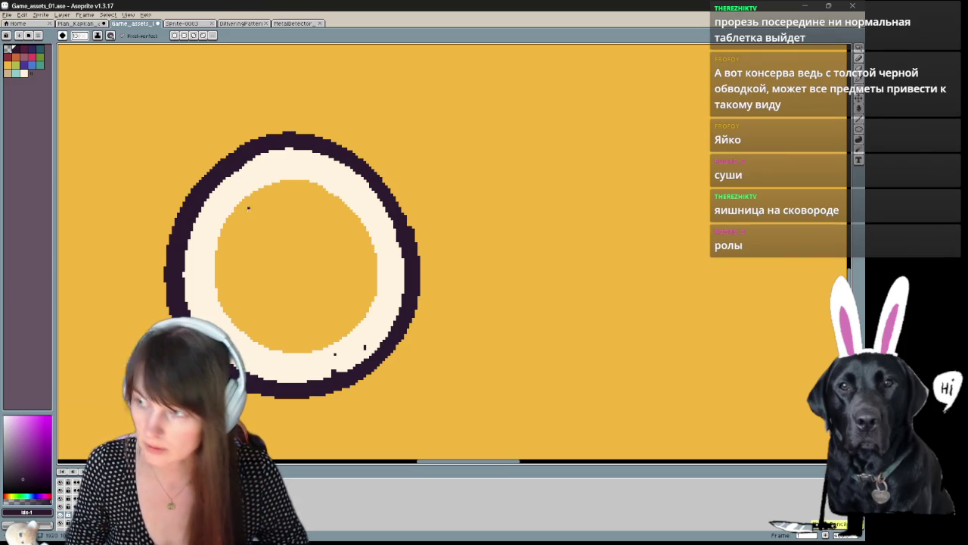
Step: Draw the dark head profile on the coin: head top, a line below the face, chin squiggle
{"action": "left_click_drag", "start_coordinate": [235, 203], "coordinate": [325, 195]}
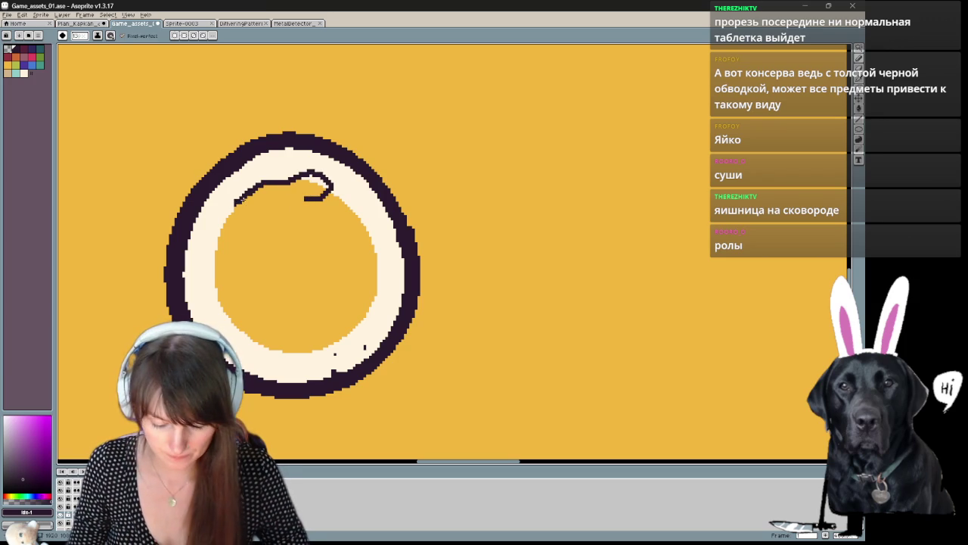
{"action": "key", "text": "ctrl+z"}
{"action": "mouse_move", "coordinate": [241, 208]}
{"action": "left_mouse_down"}
{"action": "mouse_move", "coordinate": [313, 204]}
{"action": "mouse_move", "coordinate": [327, 219]}
{"action": "left_mouse_up"}
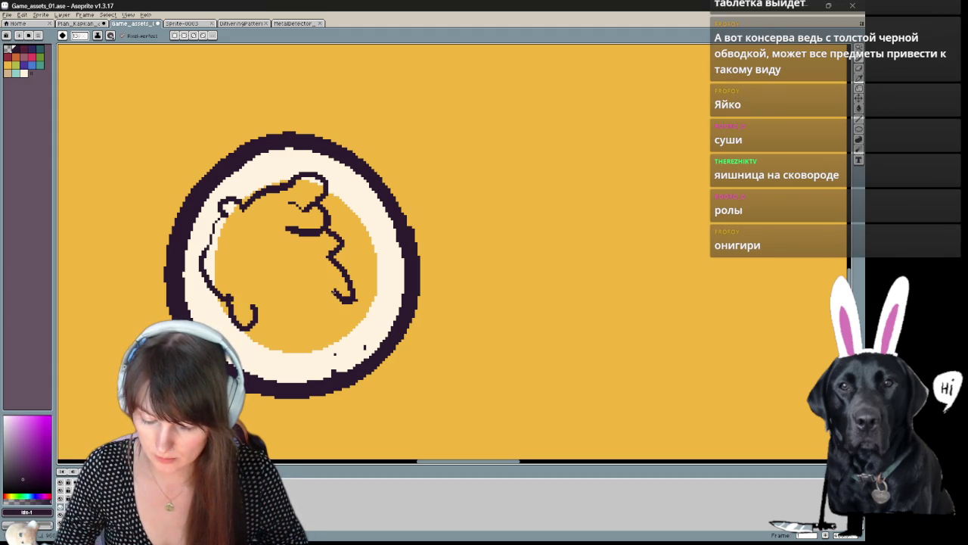
{"action": "left_click_drag", "start_coordinate": [319, 272], "coordinate": [318, 262]}
{"action": "left_click_drag", "start_coordinate": [324, 313], "coordinate": [339, 321]}
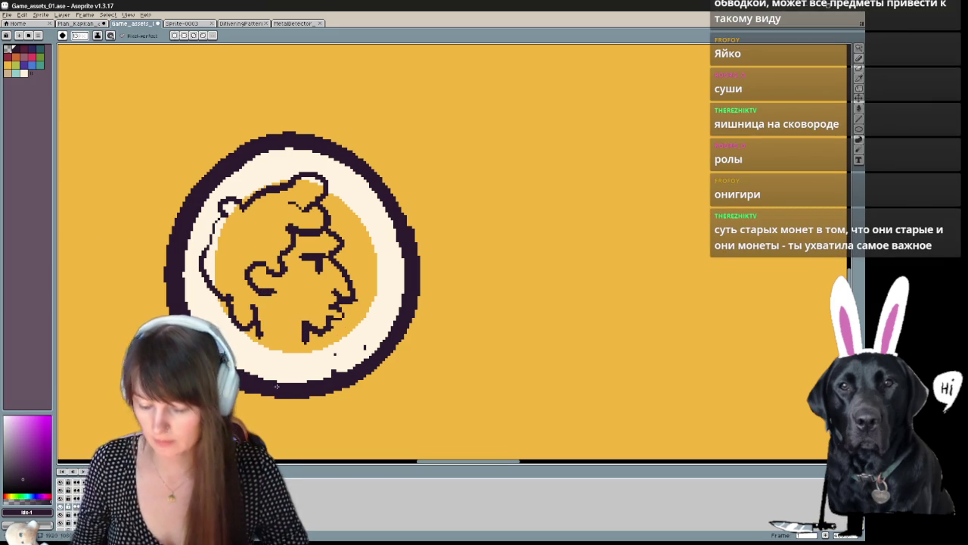
{"action": "key", "text": "v"}
{"action": "scroll", "coordinate": [280, 389], "scroll_direction": "down", "scroll_amount": 3}
Step: Lasso the whole coin and scale it down slightly from a corner
{"action": "scroll", "coordinate": [280, 389], "scroll_direction": "up", "scroll_amount": 2}
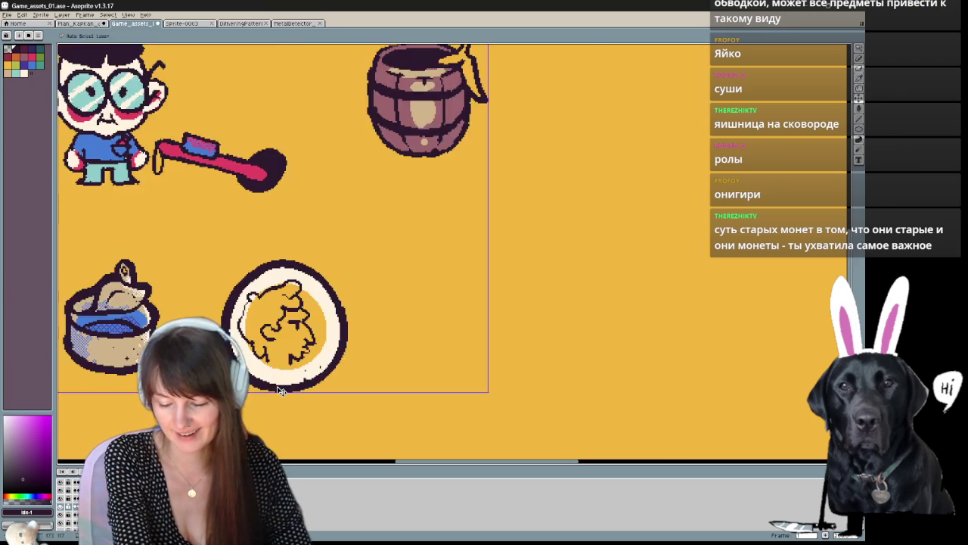
{"action": "scroll", "coordinate": [579, 304], "scroll_direction": "up", "scroll_amount": 1}
{"action": "mouse_move", "coordinate": [579, 304]}
{"action": "left_mouse_down"}
{"action": "mouse_move", "coordinate": [447, 285]}
{"action": "mouse_move", "coordinate": [498, 296]}
{"action": "left_mouse_up"}
{"action": "key", "text": "q"}
{"action": "mouse_move", "coordinate": [529, 360]}
{"action": "left_mouse_down"}
{"action": "mouse_move", "coordinate": [341, 198]}
{"action": "mouse_move", "coordinate": [528, 362]}
{"action": "left_mouse_up"}
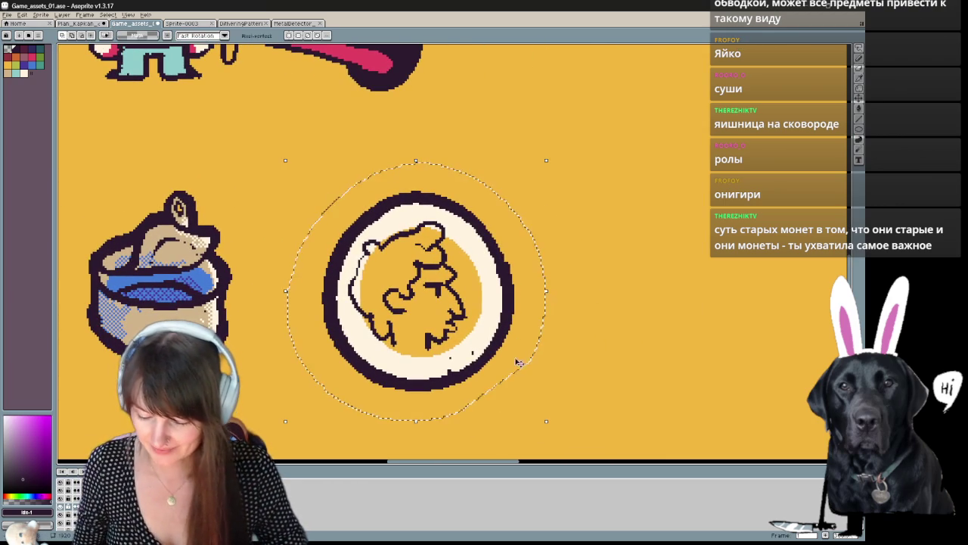
{"action": "left_click_drag", "start_coordinate": [545, 420], "coordinate": [517, 386]}
{"action": "left_click", "coordinate": [598, 320]}
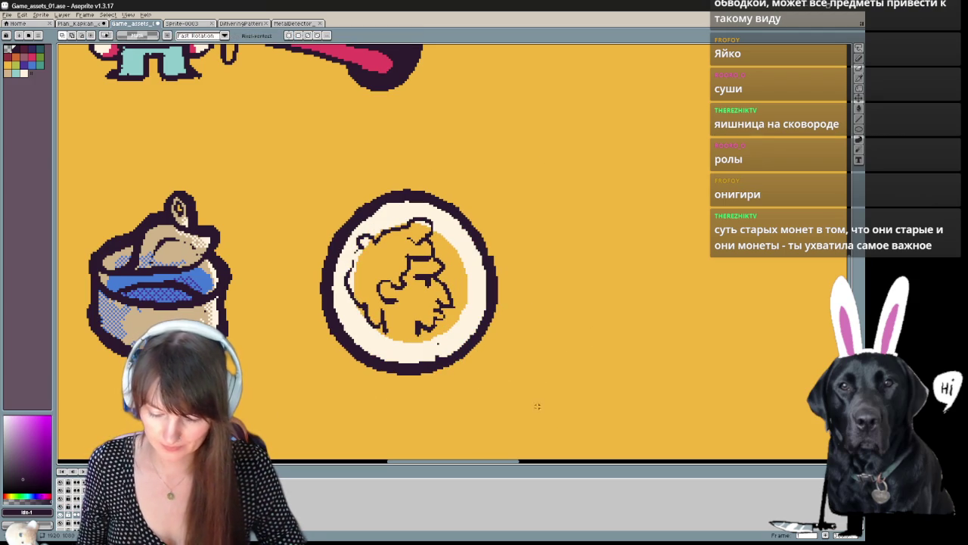
Step: Lasso the coin again and squash it into a narrower oval
{"action": "key", "text": "h"}
{"action": "left_click_drag", "start_coordinate": [414, 399], "coordinate": [357, 370]}
{"action": "mouse_move", "coordinate": [318, 210]}
{"action": "left_mouse_down"}
{"action": "mouse_move", "coordinate": [566, 356]}
{"action": "mouse_move", "coordinate": [321, 218]}
{"action": "left_mouse_up"}
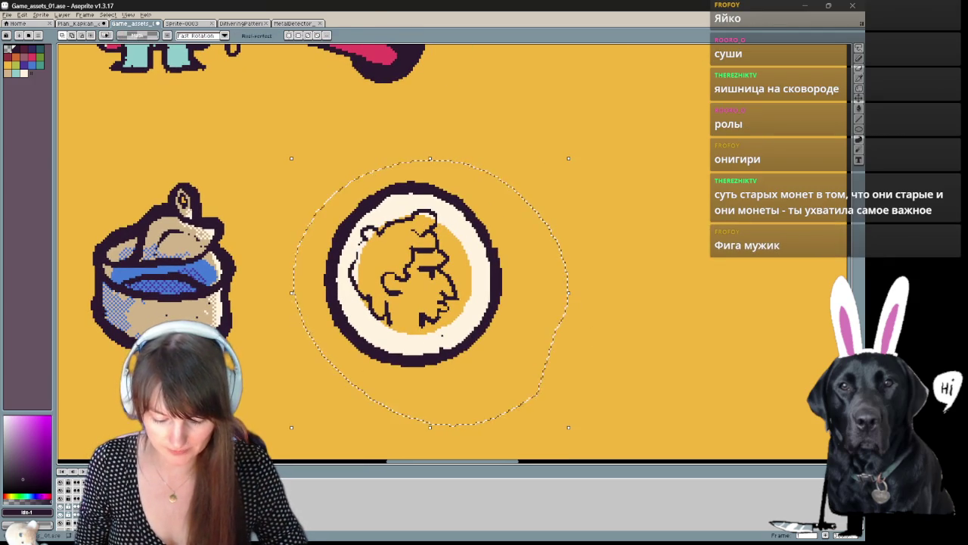
{"action": "left_click_drag", "start_coordinate": [568, 427], "coordinate": [559, 417]}
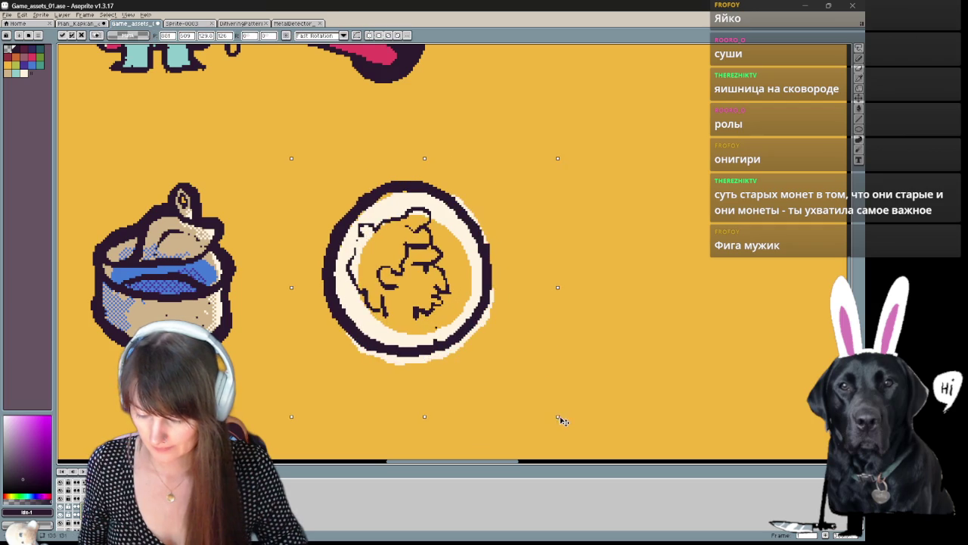
{"action": "key", "text": "Return"}
Step: Clear the selection and recentre the view on the coin
{"action": "mouse_move", "coordinate": [282, 326]}
{"action": "left_mouse_down"}
{"action": "mouse_move", "coordinate": [540, 346]}
{"action": "mouse_move", "coordinate": [287, 333]}
{"action": "left_mouse_up"}
{"action": "left_click", "coordinate": [519, 255]}
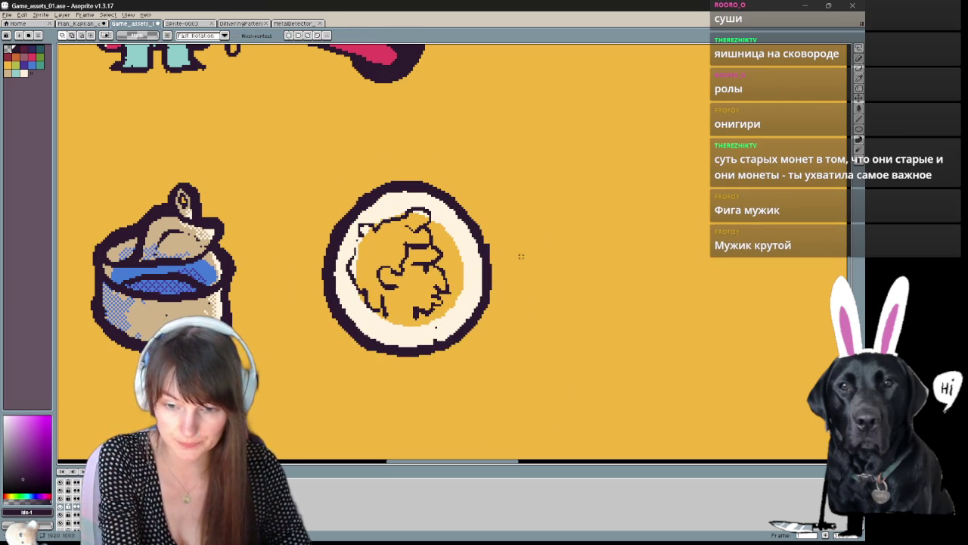
{"action": "scroll", "coordinate": [521, 256], "scroll_direction": "up", "scroll_amount": 1}
{"action": "key", "text": "space"}
{"action": "scroll", "coordinate": [520, 255], "scroll_direction": "down", "scroll_amount": 1}
{"action": "scroll", "coordinate": [512, 264], "scroll_direction": "up", "scroll_amount": 1}
{"action": "mouse_move", "coordinate": [512, 264]}
{"action": "left_mouse_down"}
{"action": "mouse_move", "coordinate": [631, 288]}
{"action": "mouse_move", "coordinate": [528, 262]}
{"action": "mouse_move", "coordinate": [499, 277]}
{"action": "left_mouse_up"}
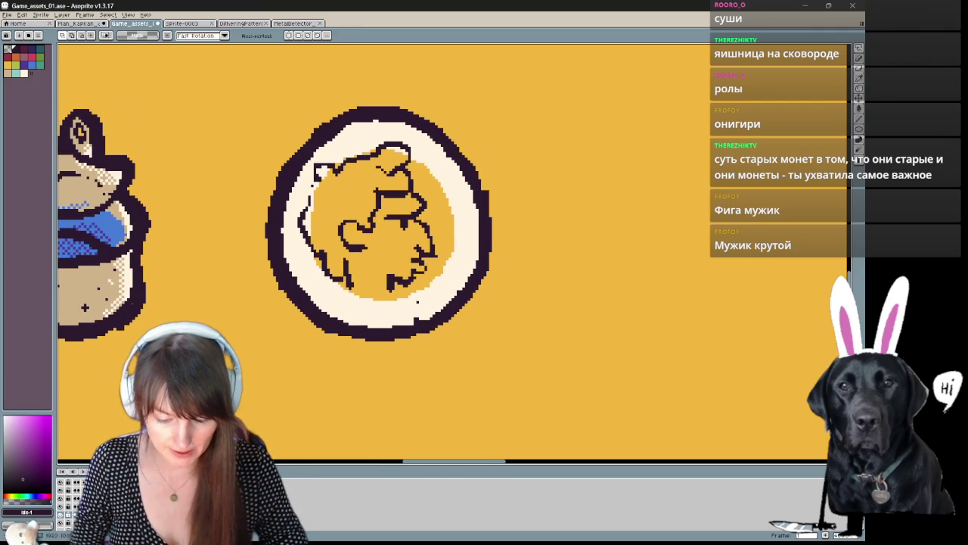
Step: Paint an orange band inside the cream rim and thin the rim's upper left
{"action": "key", "text": "b"}
{"action": "mouse_move", "coordinate": [298, 168]}
{"action": "left_mouse_down"}
{"action": "mouse_move", "coordinate": [288, 260]}
{"action": "mouse_move", "coordinate": [333, 321]}
{"action": "left_mouse_up"}
{"action": "key", "text": "ctrl+z"}
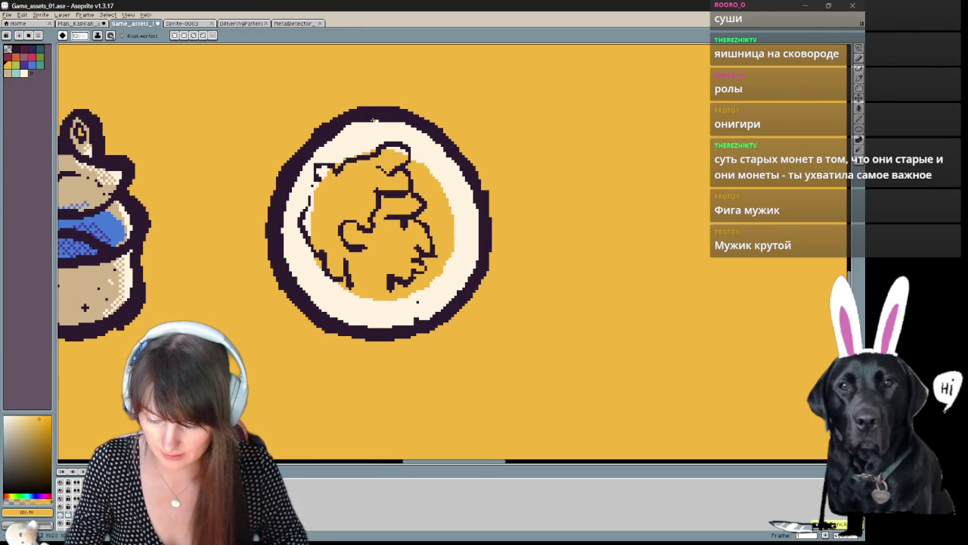
{"action": "mouse_move", "coordinate": [379, 124]}
{"action": "left_mouse_down"}
{"action": "mouse_move", "coordinate": [324, 150]}
{"action": "mouse_move", "coordinate": [283, 236]}
{"action": "mouse_move", "coordinate": [363, 323]}
{"action": "mouse_move", "coordinate": [384, 329]}
{"action": "left_mouse_up"}
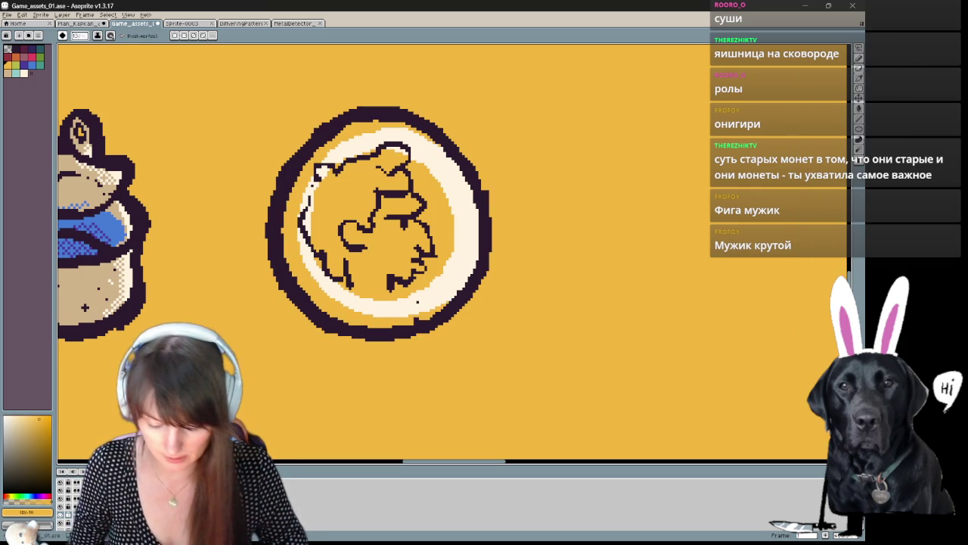
{"action": "mouse_move", "coordinate": [323, 176]}
{"action": "left_mouse_down"}
{"action": "mouse_move", "coordinate": [307, 227]}
{"action": "mouse_move", "coordinate": [302, 212]}
{"action": "mouse_move", "coordinate": [318, 255]}
{"action": "left_mouse_up"}
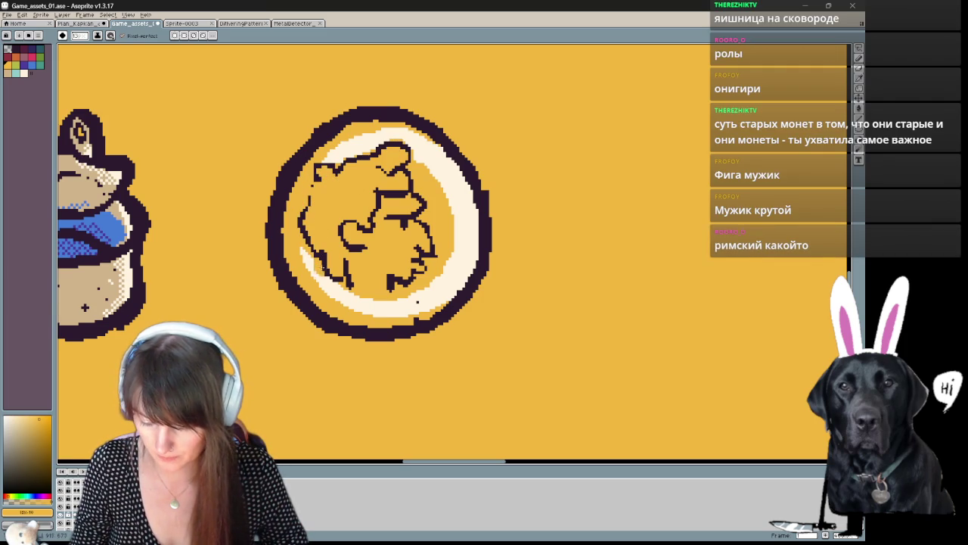
Step: Sample cream, orange, then the coin's dark outline colour from the canvas
{"action": "left_click_drag", "start_coordinate": [349, 284], "coordinate": [318, 276]}
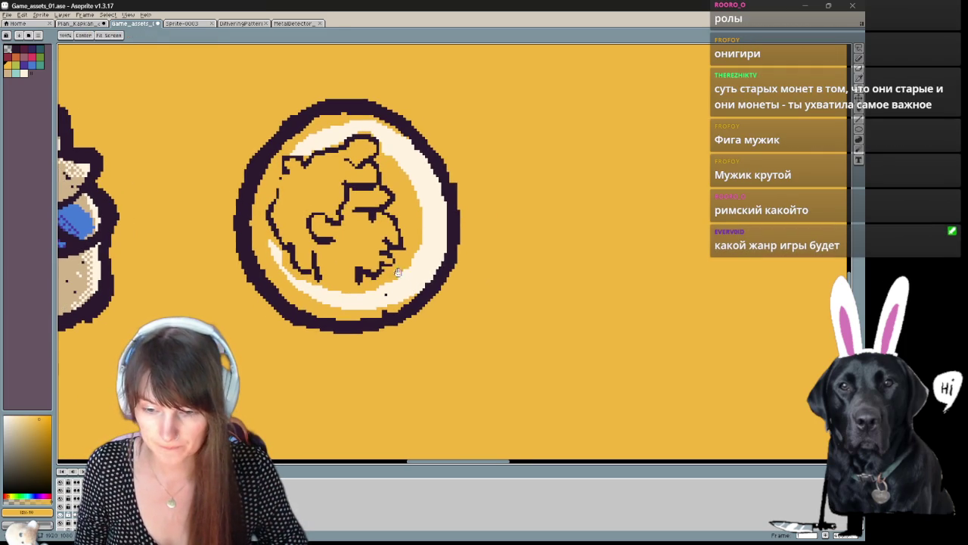
{"action": "left_click", "coordinate": [374, 133], "text": "alt"}
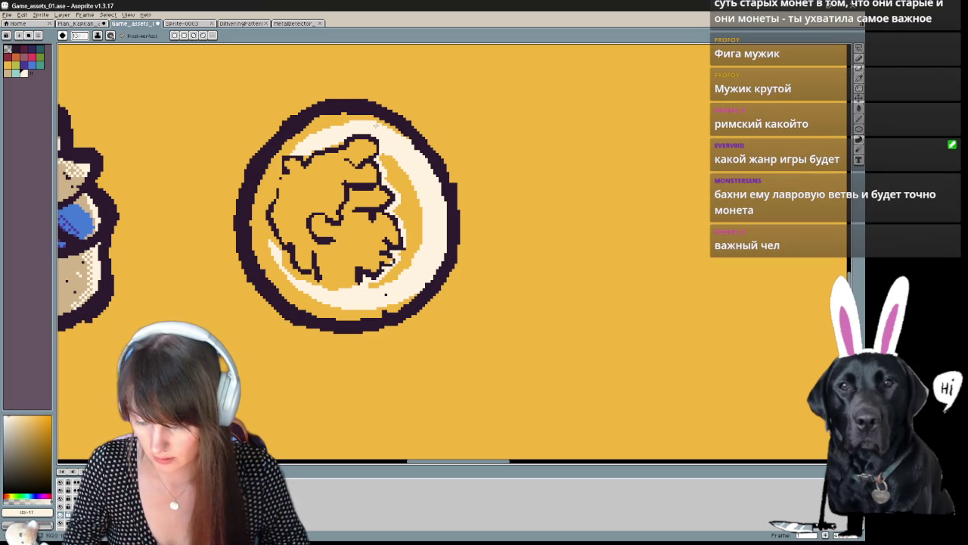
{"action": "left_click", "coordinate": [424, 276], "text": "alt"}
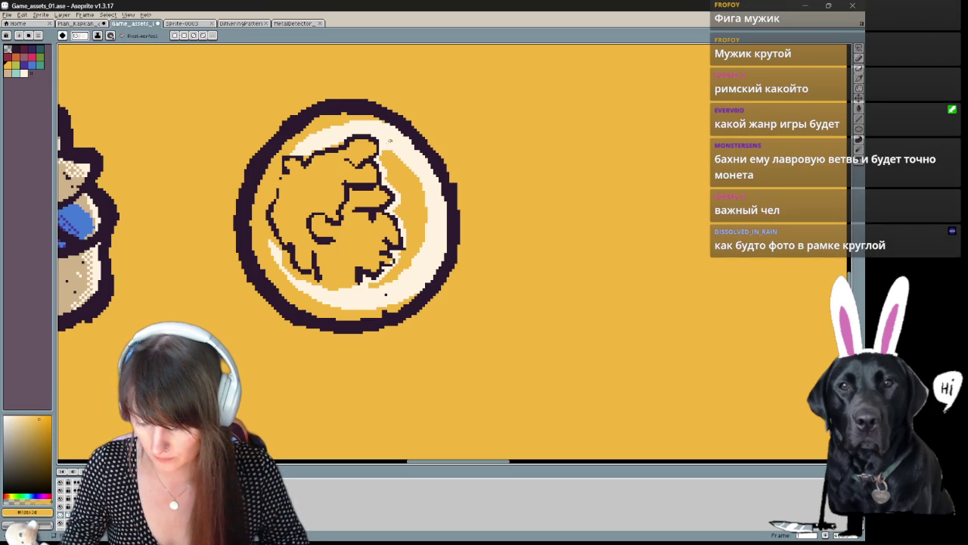
{"action": "left_click", "coordinate": [305, 157], "text": "alt"}
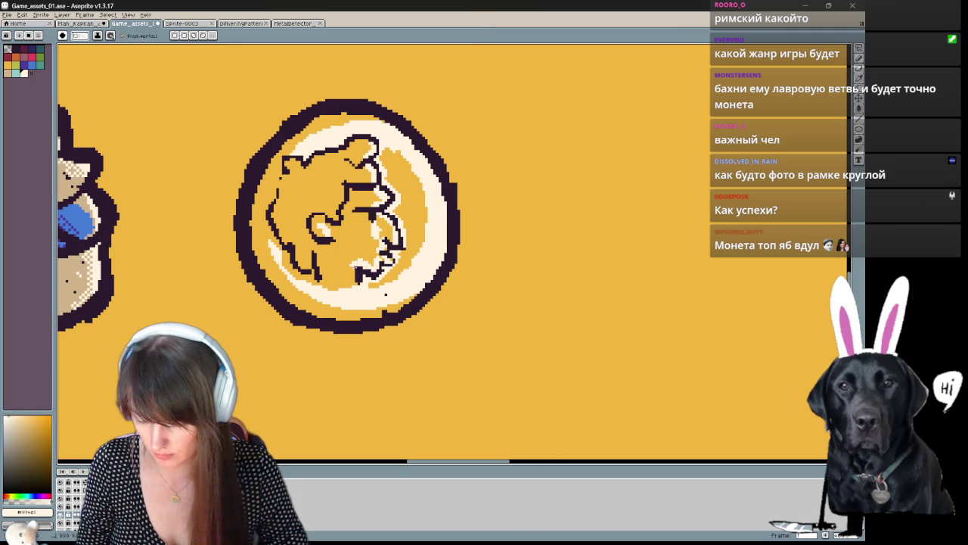
{"action": "left_click_drag", "start_coordinate": [438, 195], "coordinate": [410, 217]}
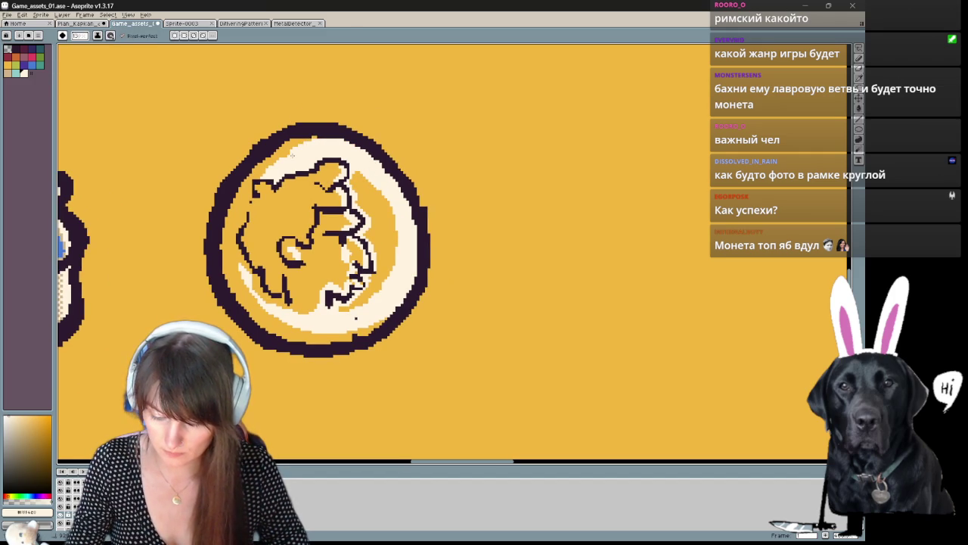
{"action": "mouse_move", "coordinate": [454, 350]}
{"action": "left_mouse_down"}
{"action": "mouse_move", "coordinate": [497, 317]}
{"action": "mouse_move", "coordinate": [521, 331]}
{"action": "mouse_move", "coordinate": [509, 349]}
{"action": "left_mouse_up"}
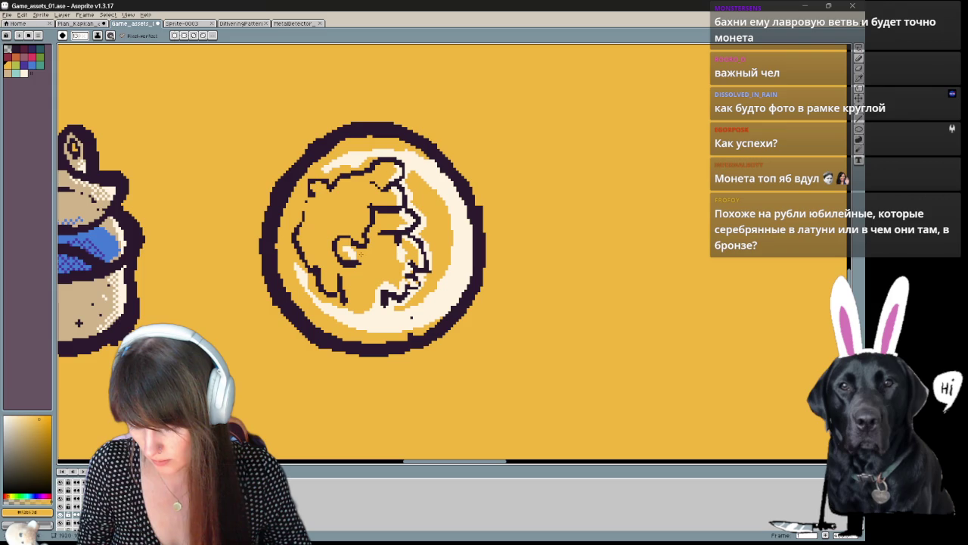
{"action": "left_click_drag", "start_coordinate": [455, 310], "coordinate": [397, 301]}
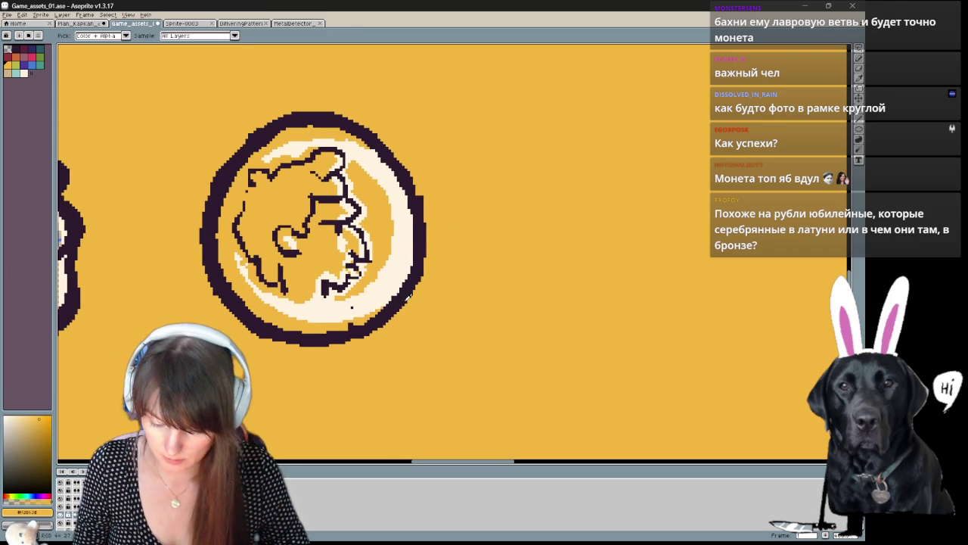
{"action": "left_click", "coordinate": [395, 301], "text": "alt"}
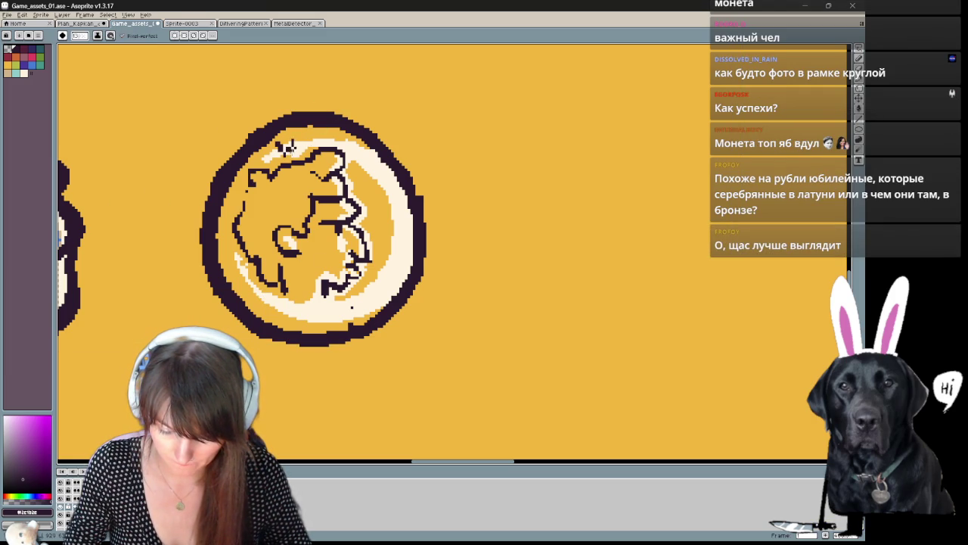
Step: Add dark detail pixels at the coin's upper left
{"action": "left_click_drag", "start_coordinate": [305, 136], "coordinate": [301, 142]}
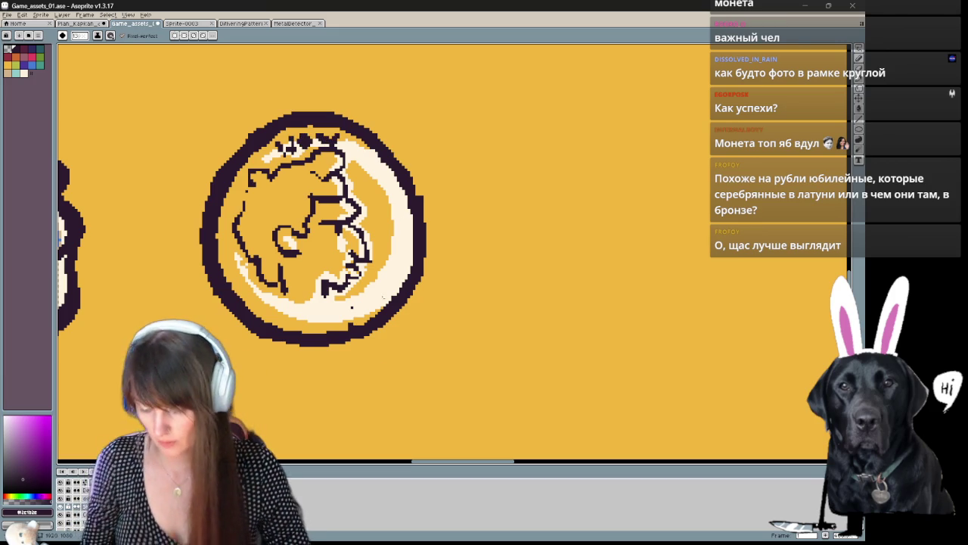
{"action": "key", "text": "v"}
{"action": "key", "text": "b"}
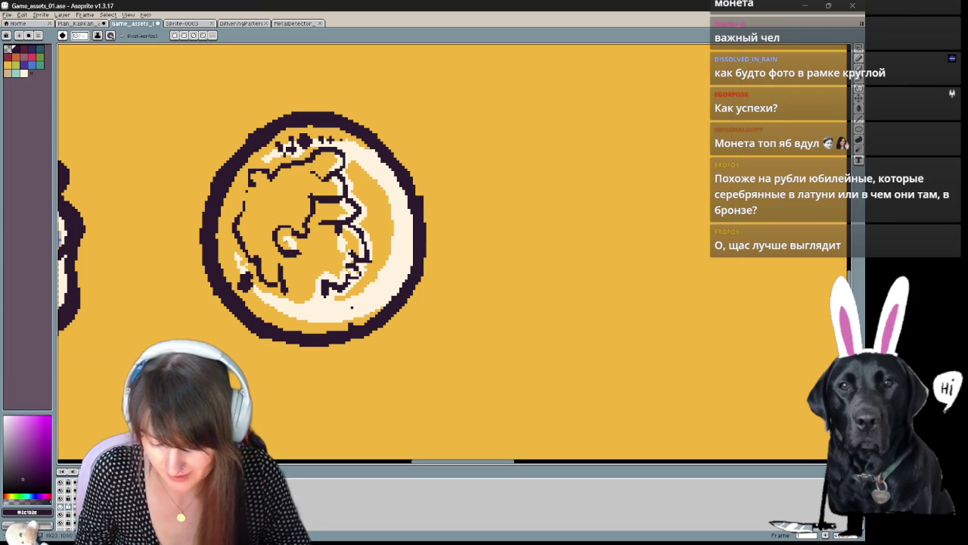
{"action": "key", "text": "space"}
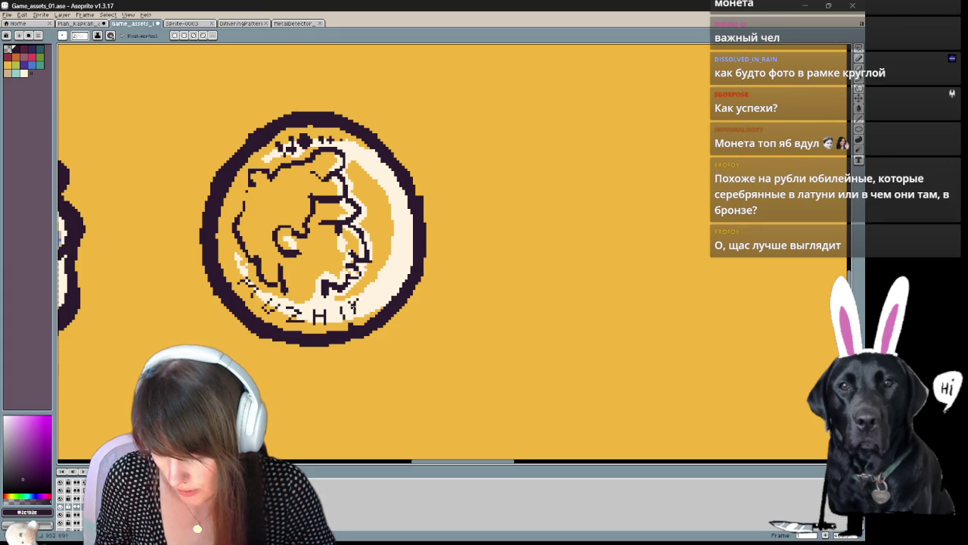
Step: Redraw the Y in the MUZHIK lettering as a K, removing a stray stroke after it
{"action": "left_click_drag", "start_coordinate": [354, 295], "coordinate": [363, 307]}
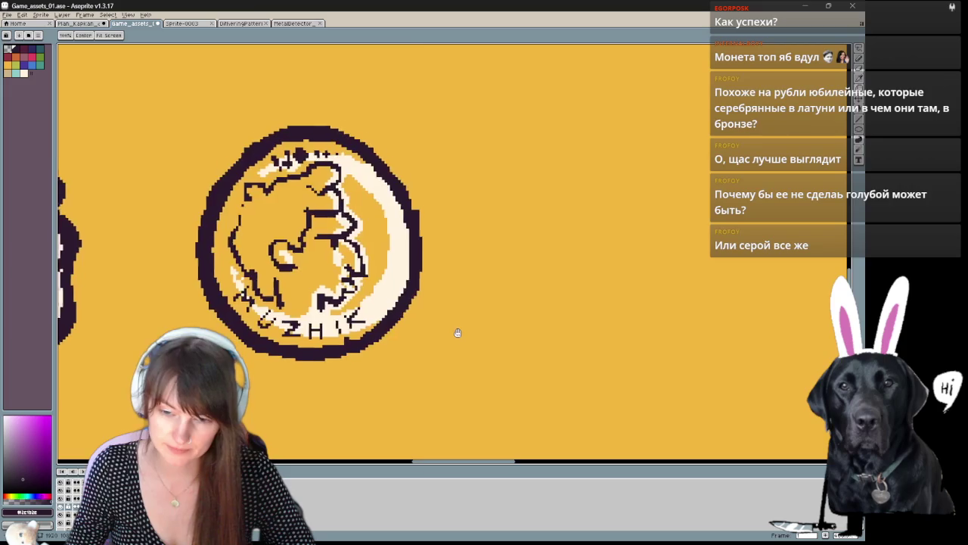
{"action": "mouse_move", "coordinate": [480, 199]}
{"action": "left_mouse_down"}
{"action": "mouse_move", "coordinate": [685, 208]}
{"action": "mouse_move", "coordinate": [478, 198]}
{"action": "left_mouse_up"}
{"action": "left_click_drag", "start_coordinate": [379, 293], "coordinate": [383, 285]}
{"action": "key", "text": "e"}
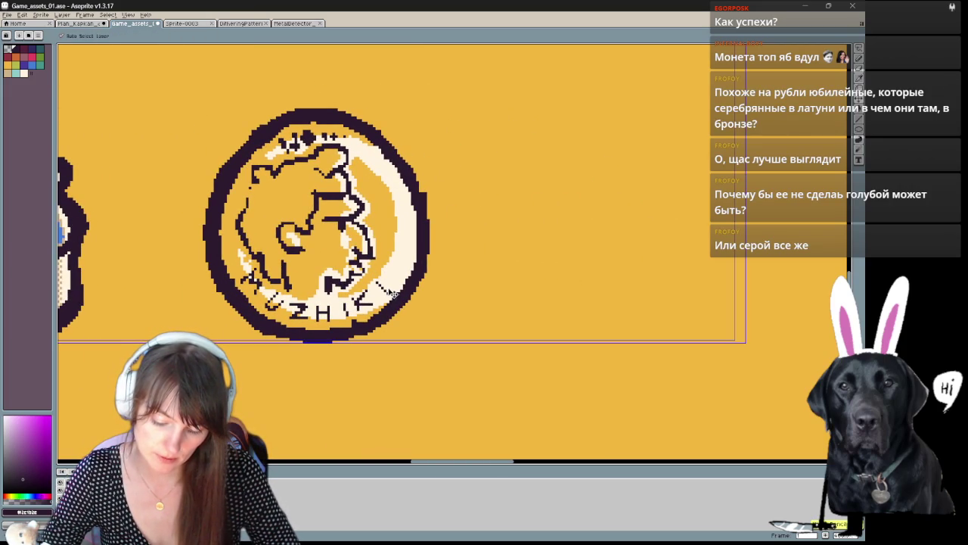
{"action": "key", "text": "b"}
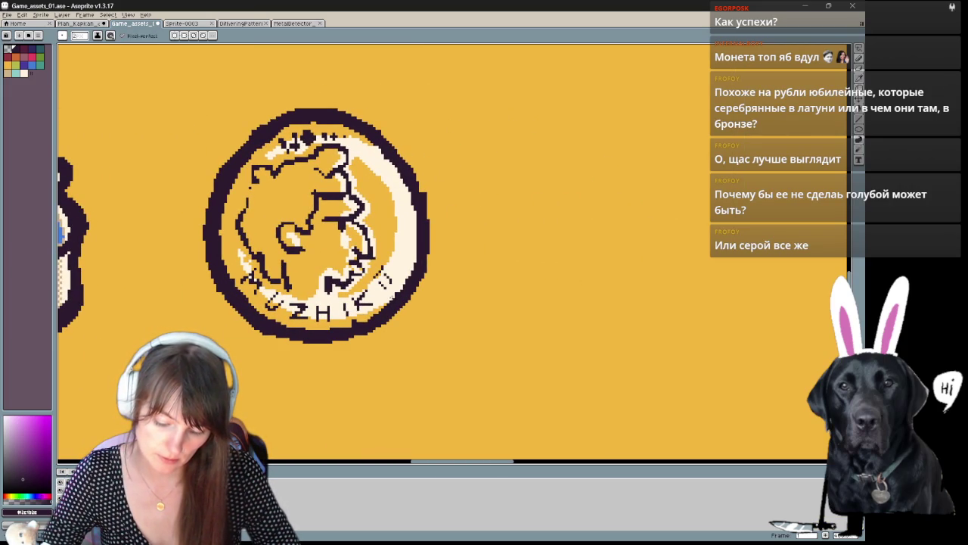
Step: Draw a thin diagonal line on the coin's right rim
{"action": "left_click_drag", "start_coordinate": [501, 219], "coordinate": [531, 258]}
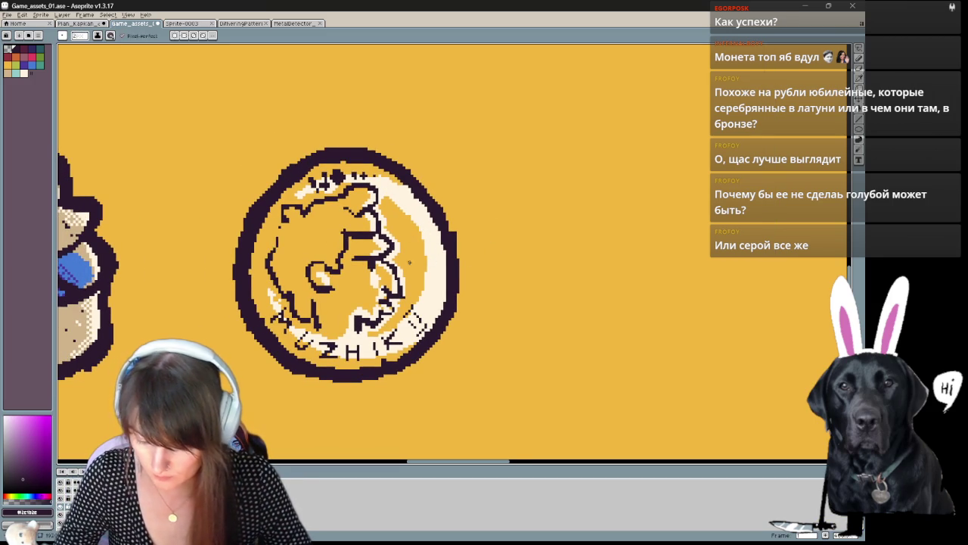
{"action": "left_click_drag", "start_coordinate": [425, 253], "coordinate": [411, 286]}
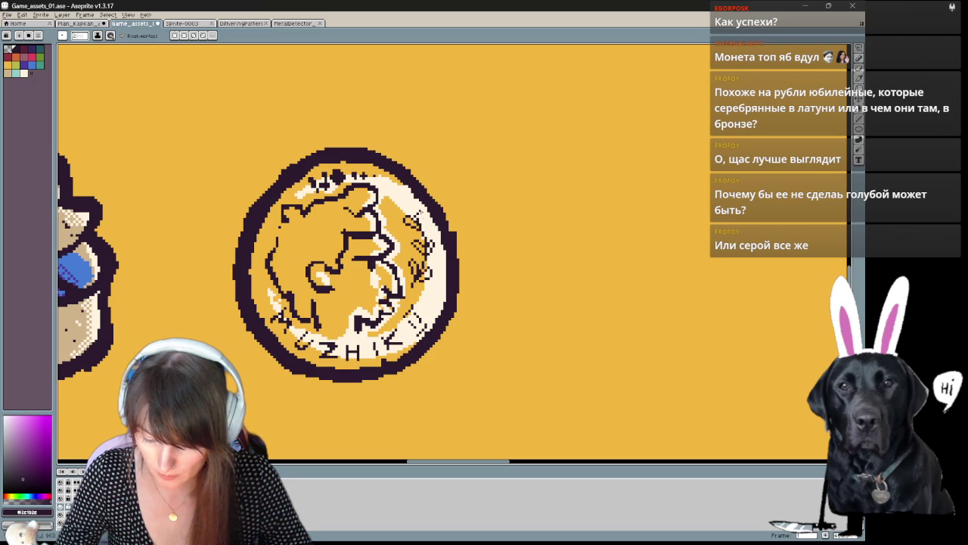
{"action": "scroll", "coordinate": [415, 219], "scroll_direction": "down", "scroll_amount": 1}
Step: Choose the light cream palette colour with a 1-pixel brush
{"action": "scroll", "coordinate": [414, 219], "scroll_direction": "down", "scroll_amount": 2}
{"action": "scroll", "coordinate": [415, 218], "scroll_direction": "down", "scroll_amount": 2}
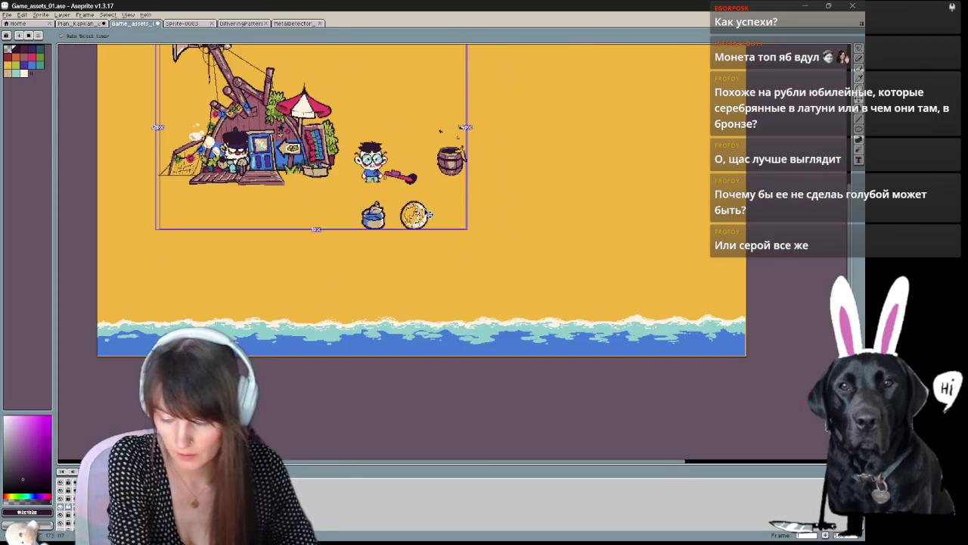
{"action": "scroll", "coordinate": [428, 214], "scroll_direction": "up", "scroll_amount": 1}
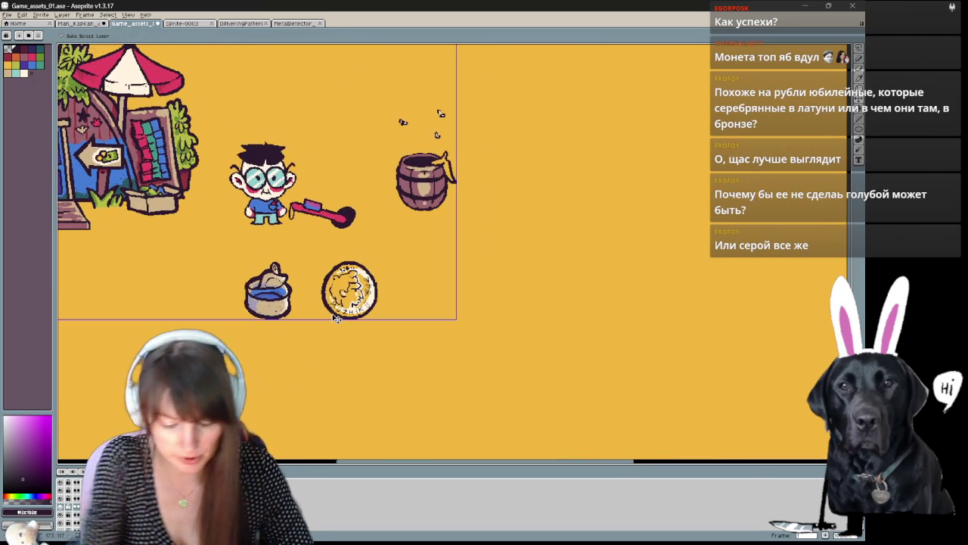
{"action": "scroll", "coordinate": [336, 319], "scroll_direction": "up", "scroll_amount": 2}
{"action": "left_click_drag", "start_coordinate": [337, 319], "coordinate": [267, 361]}
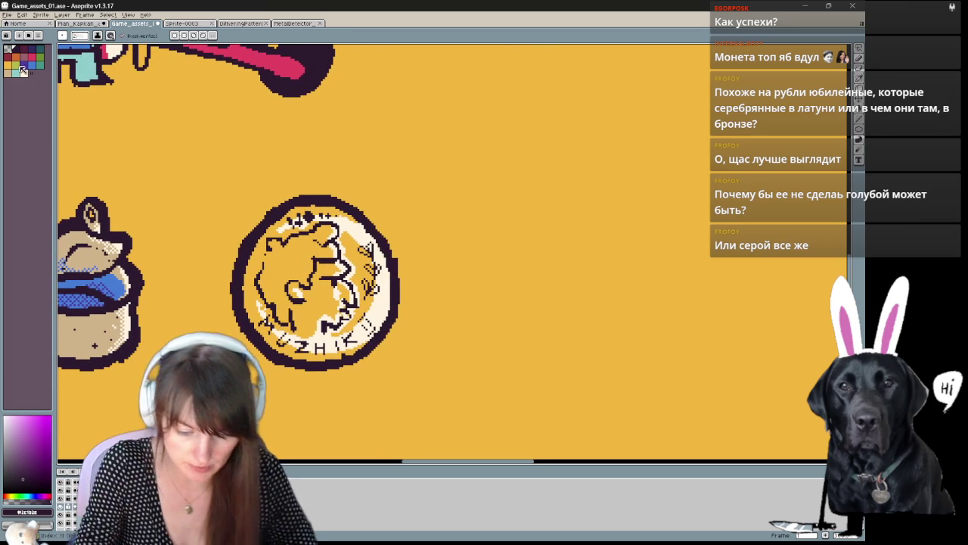
{"action": "left_click", "coordinate": [24, 73]}
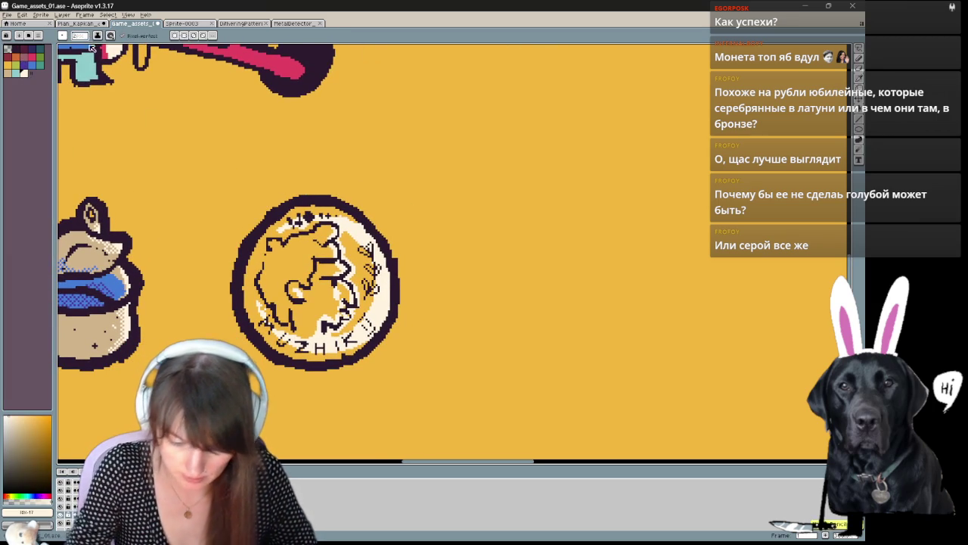
{"action": "key", "text": "minus"}
{"action": "key", "text": "Return"}
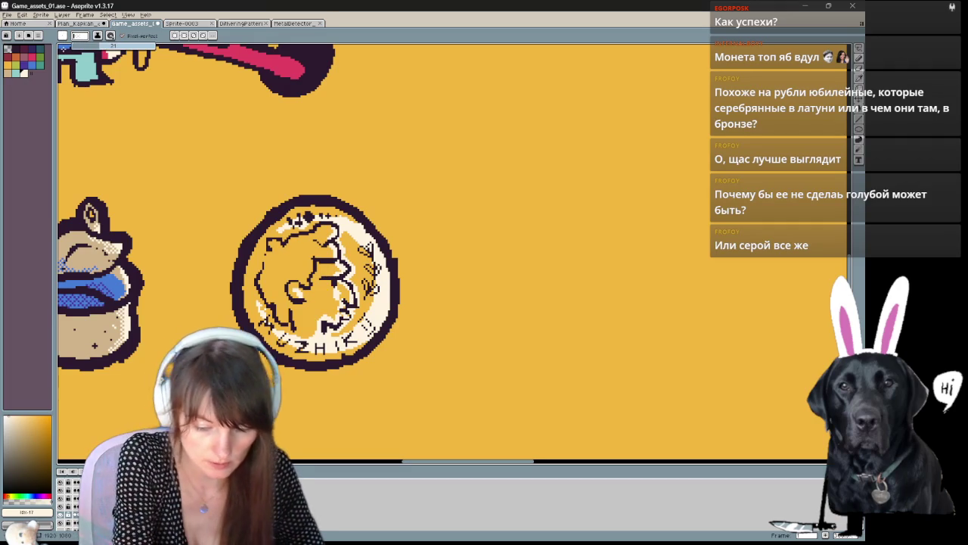
Step: Draw a cream outline down the coin's left edge and around its top
{"action": "mouse_move", "coordinate": [471, 274]}
{"action": "left_mouse_down"}
{"action": "mouse_move", "coordinate": [481, 298]}
{"action": "mouse_move", "coordinate": [419, 311]}
{"action": "mouse_move", "coordinate": [489, 302]}
{"action": "left_mouse_up"}
{"action": "left_click_drag", "start_coordinate": [321, 171], "coordinate": [287, 219]}
{"action": "mouse_move", "coordinate": [352, 157]}
{"action": "left_mouse_down"}
{"action": "mouse_move", "coordinate": [287, 208]}
{"action": "mouse_move", "coordinate": [310, 321]}
{"action": "mouse_move", "coordinate": [392, 339]}
{"action": "mouse_move", "coordinate": [452, 272]}
{"action": "mouse_move", "coordinate": [420, 194]}
{"action": "left_mouse_up"}
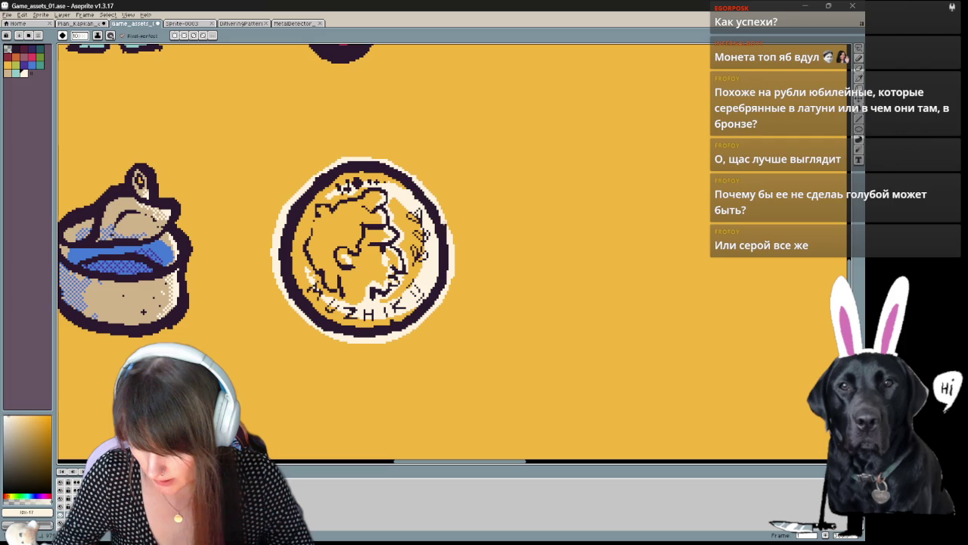
{"action": "left_click_drag", "start_coordinate": [422, 381], "coordinate": [396, 373]}
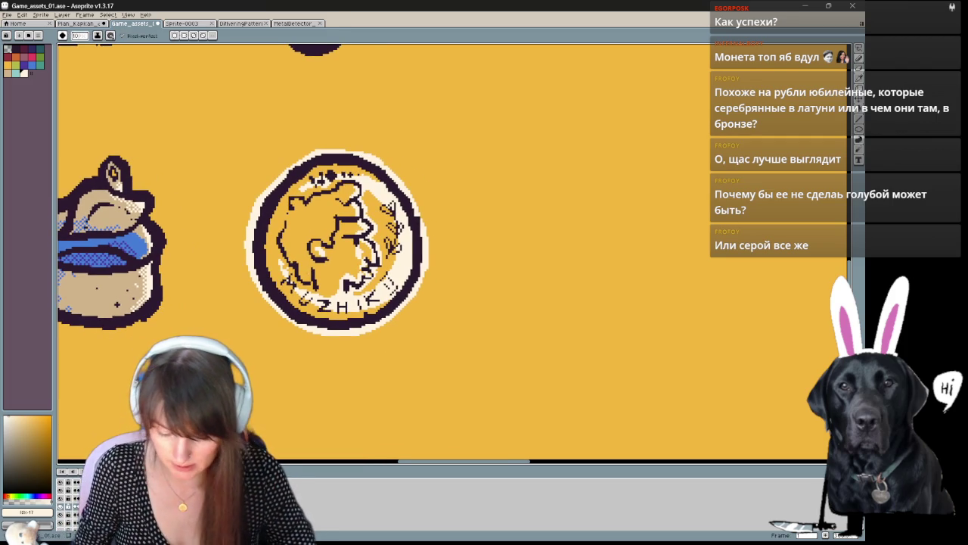
{"action": "left_click_drag", "start_coordinate": [454, 464], "coordinate": [454, 432]}
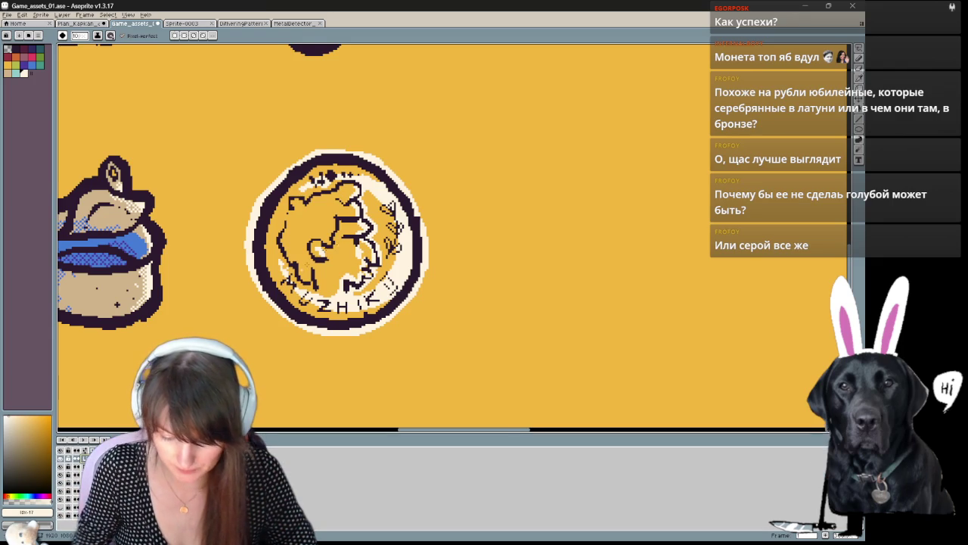
{"action": "key", "text": "ctrl+z"}
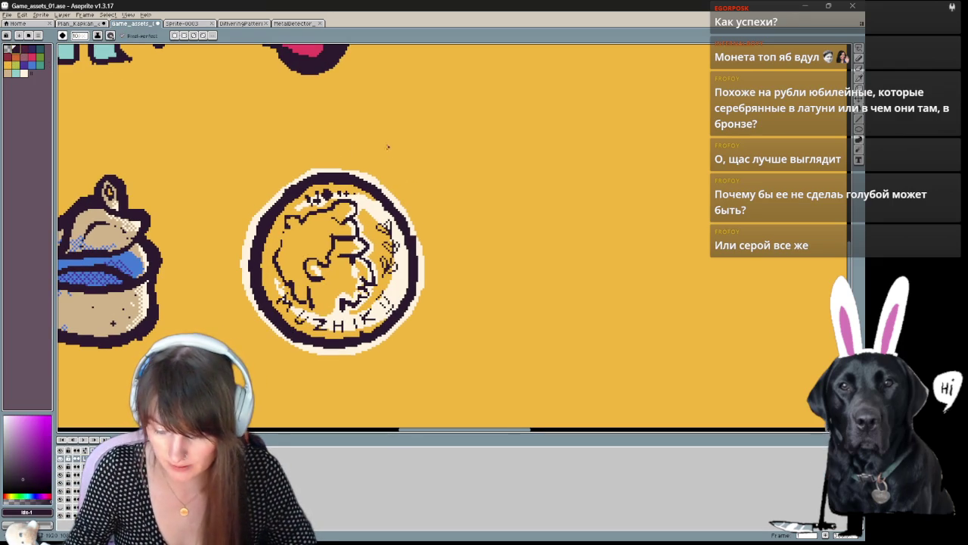
Step: Sketch sparkle shapes left of the coin and beside its right side
{"action": "left_click_drag", "start_coordinate": [248, 213], "coordinate": [264, 190]}
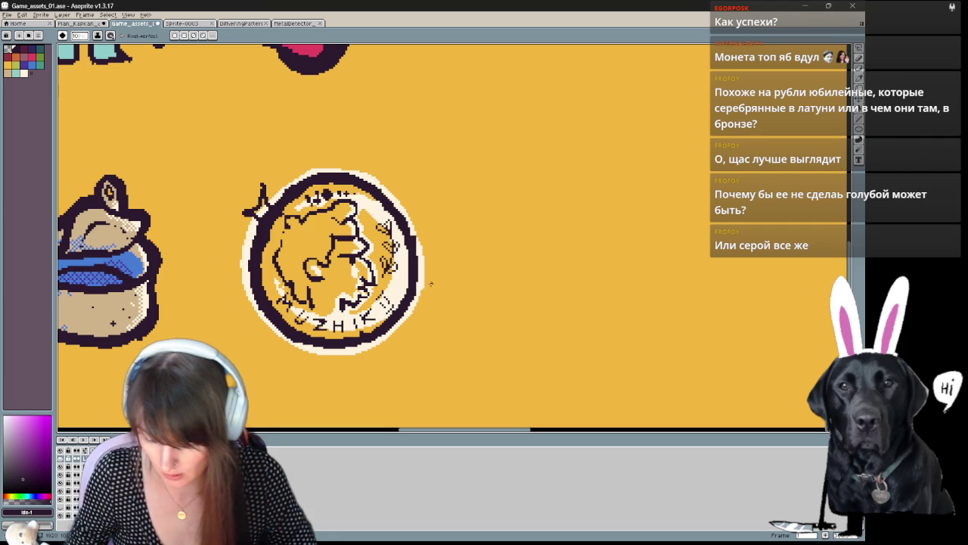
{"action": "key", "text": "ctrl+z"}
{"action": "left_click_drag", "start_coordinate": [421, 257], "coordinate": [428, 284]}
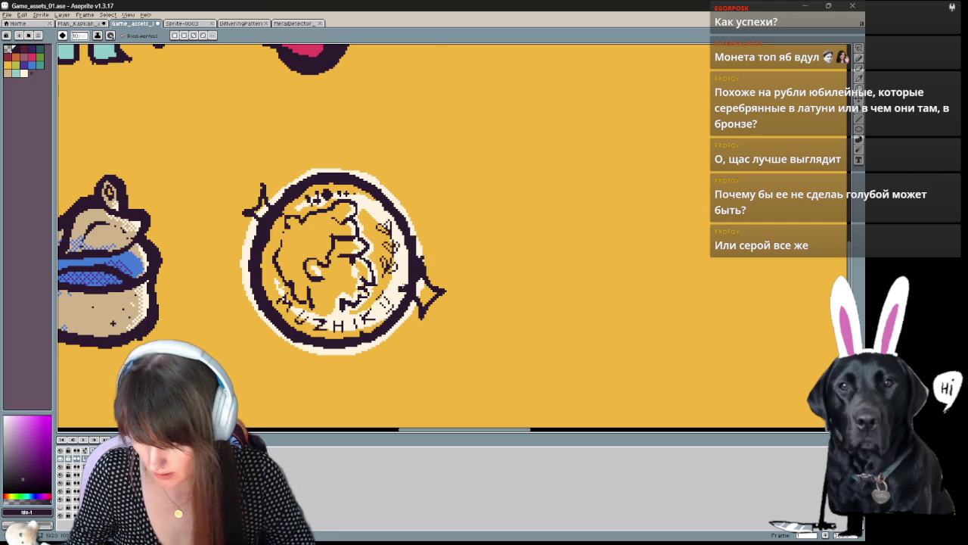
{"action": "key", "text": "ctrl+z"}
{"action": "left_click_drag", "start_coordinate": [426, 246], "coordinate": [427, 325]}
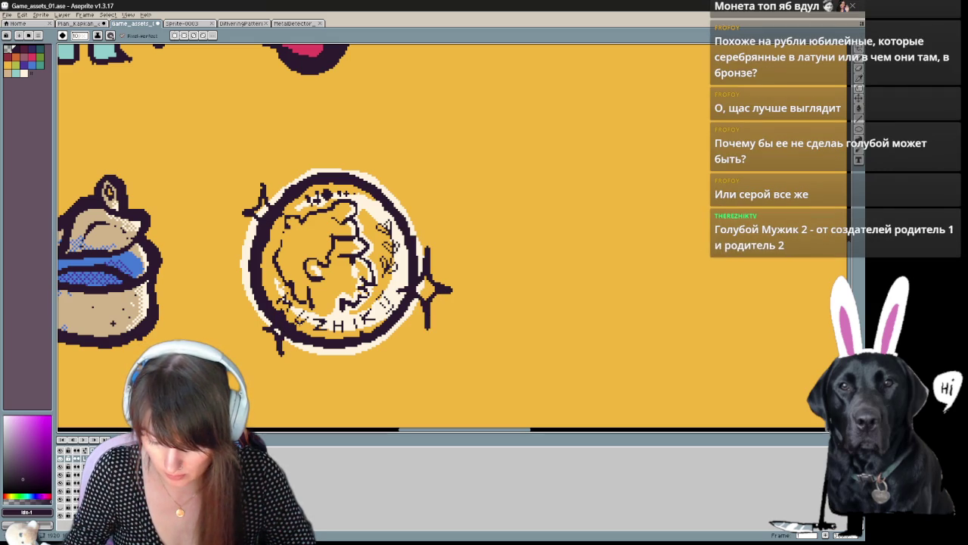
Step: Bucket-fill the lower-left, right and upper-left sparkles with cream
{"action": "left_click", "coordinate": [24, 74]}
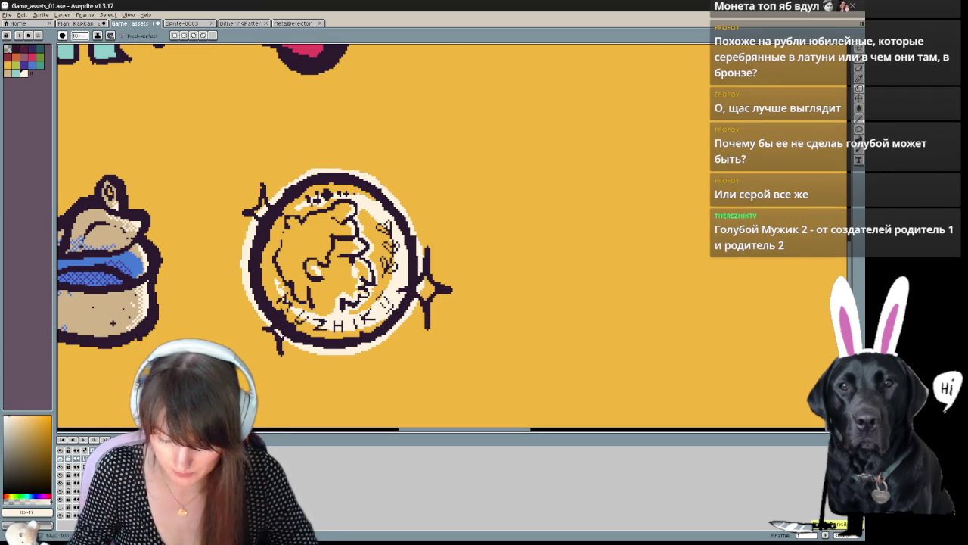
{"action": "key", "text": "g"}
{"action": "left_click", "coordinate": [278, 339]}
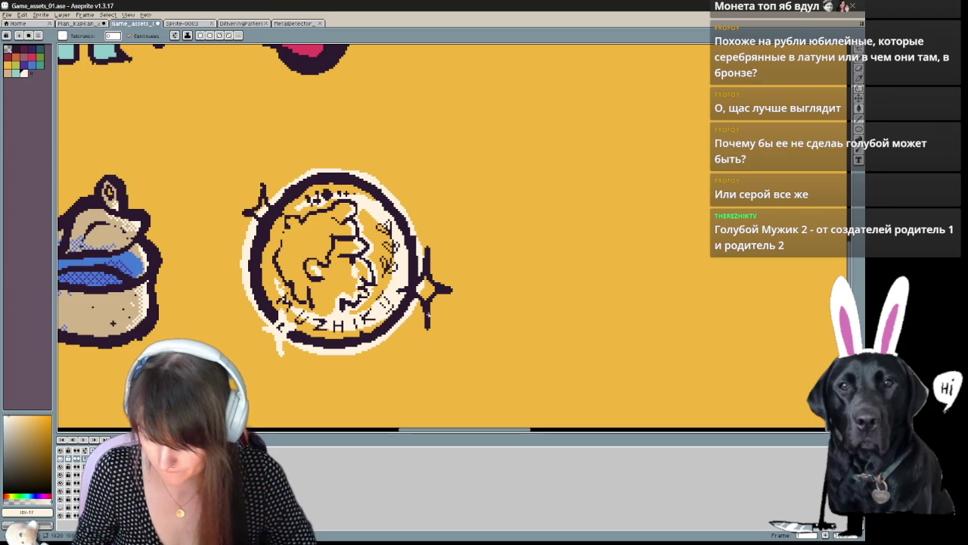
{"action": "left_click", "coordinate": [427, 290]}
{"action": "left_click", "coordinate": [262, 202]}
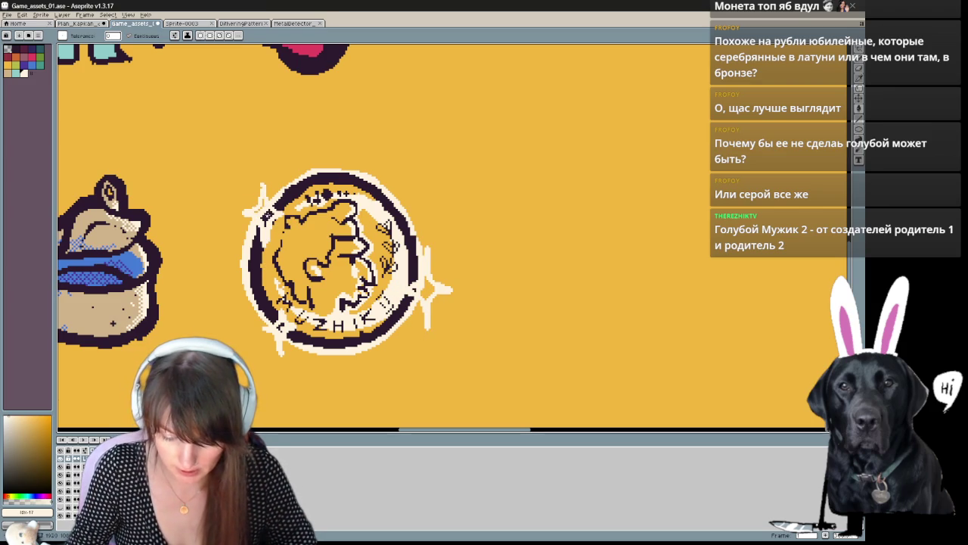
{"action": "left_click", "coordinate": [433, 291]}
Step: Tidy the sparkles with the eraser and lengthen the right sparkle's right arm
{"action": "key", "text": "b"}
{"action": "key", "text": "e"}
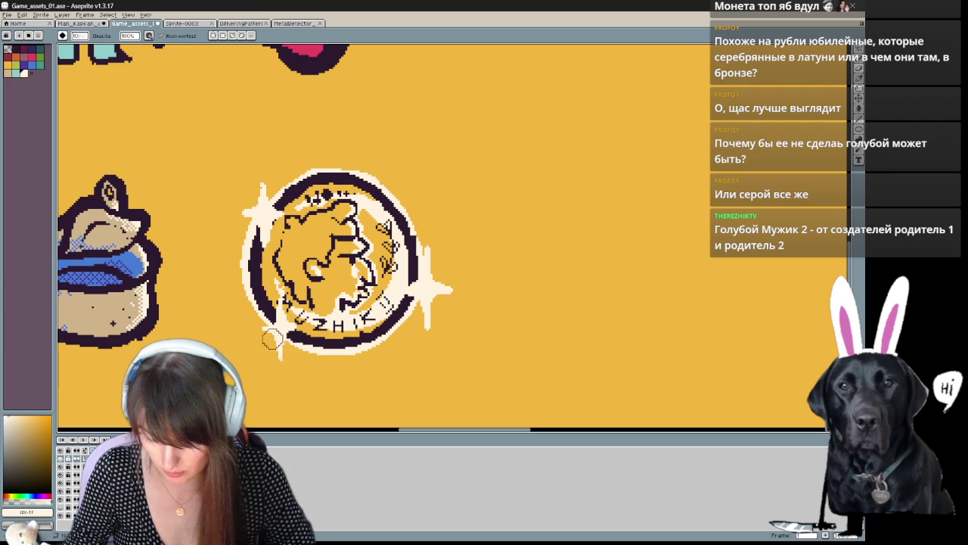
{"action": "key", "text": "b"}
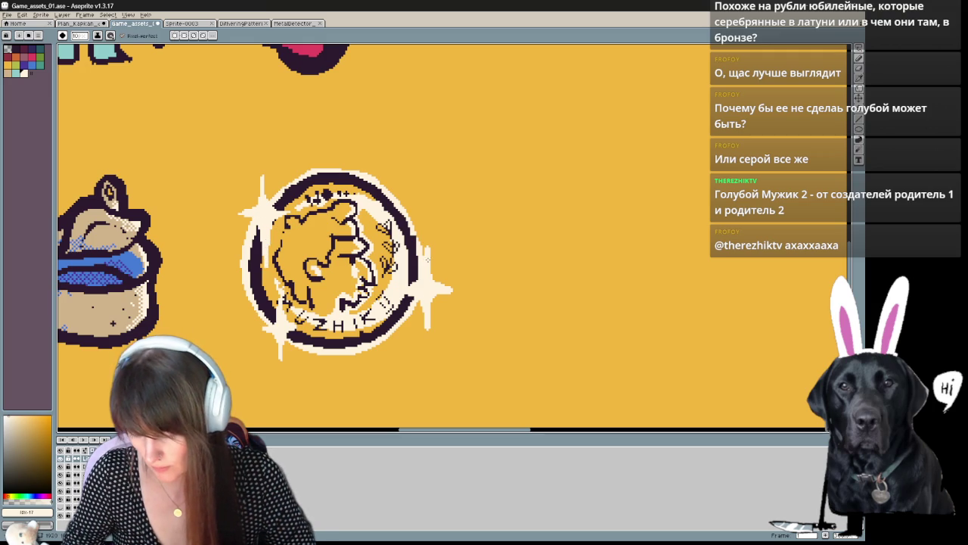
{"action": "key", "text": "b"}
{"action": "key", "text": "e"}
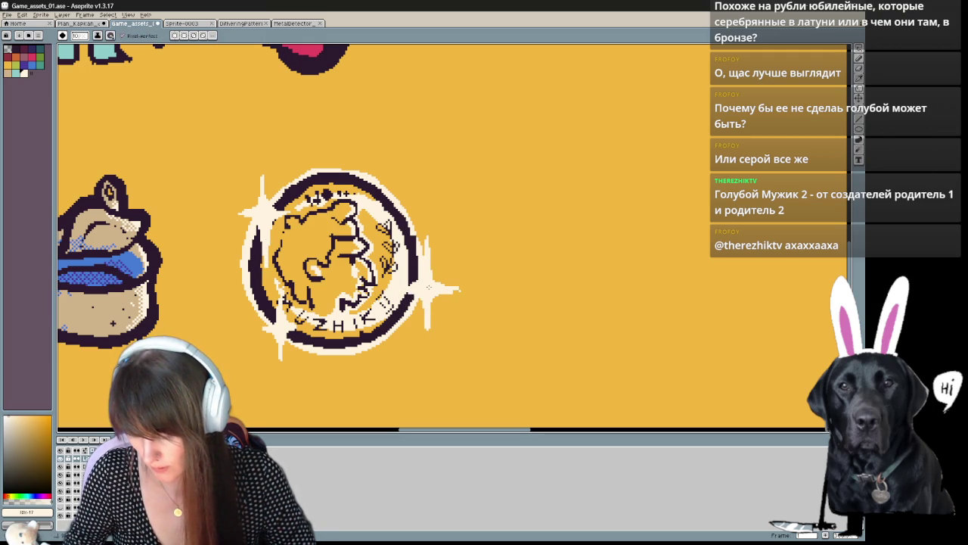
{"action": "left_click_drag", "start_coordinate": [459, 288], "coordinate": [463, 288]}
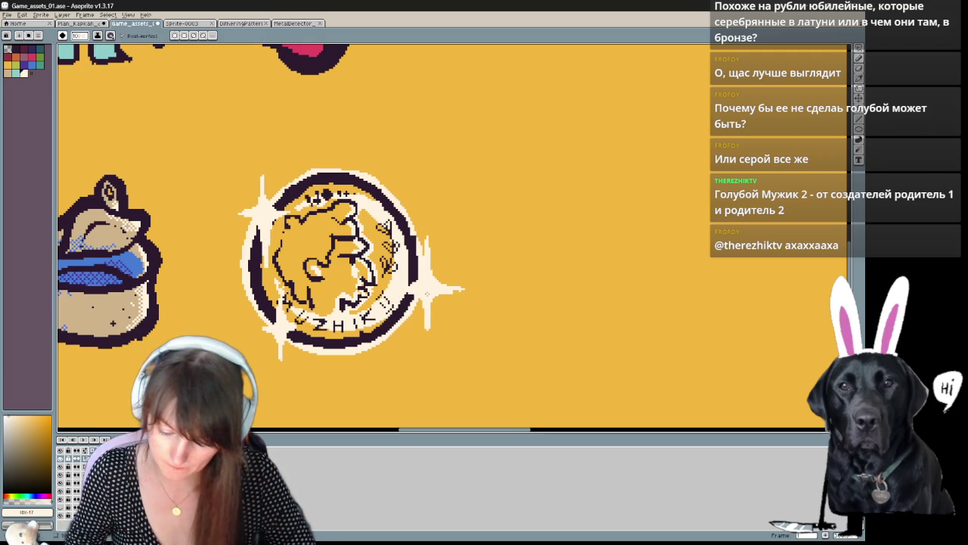
{"action": "key", "text": "b"}
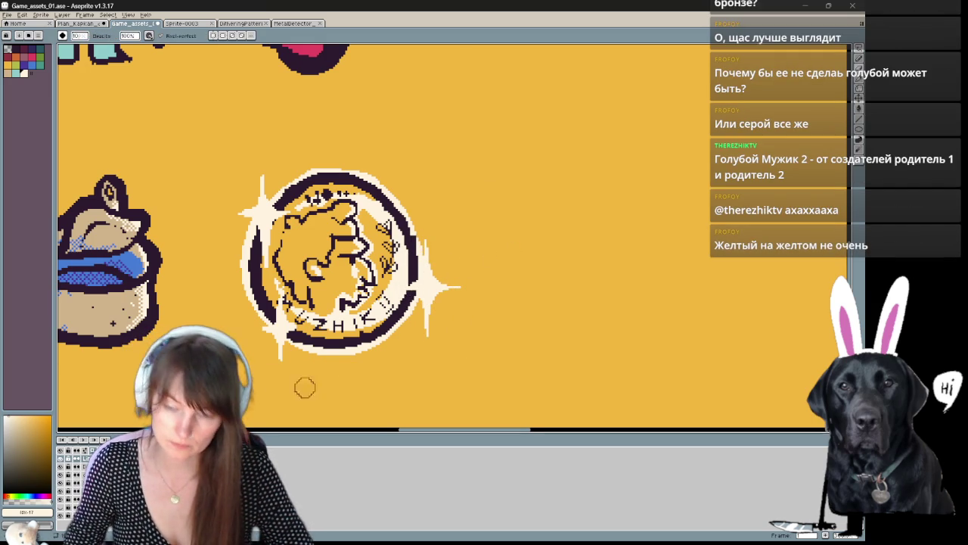
Step: Lasso-select the area around the right sparkle
{"action": "left_click_drag", "start_coordinate": [479, 280], "coordinate": [496, 287]}
{"action": "key", "text": "m"}
{"action": "left_click_drag", "start_coordinate": [485, 250], "coordinate": [423, 226]}
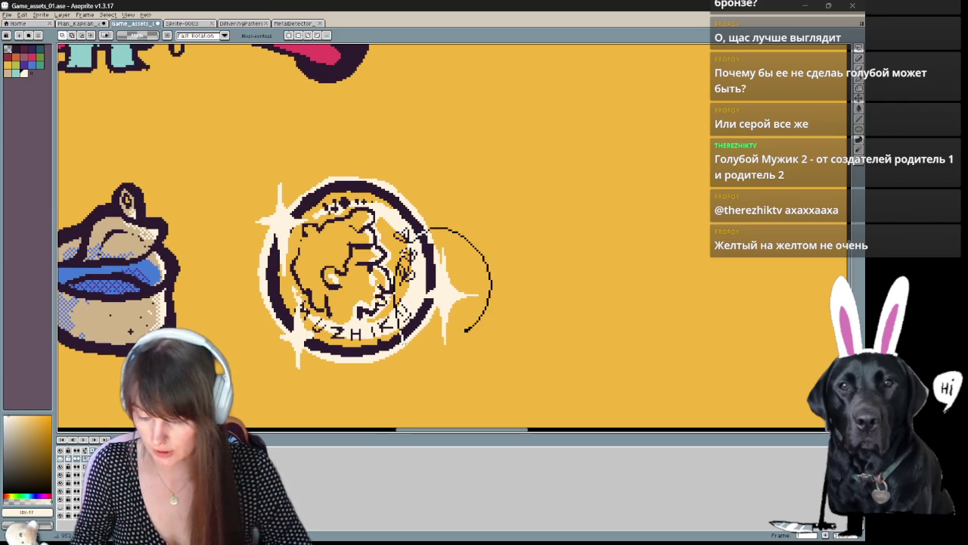
Step: Nudge the selected right sparkle sideways
{"action": "mouse_move", "coordinate": [461, 297]}
{"action": "left_mouse_down"}
{"action": "mouse_move", "coordinate": [452, 297]}
{"action": "mouse_move", "coordinate": [488, 297]}
{"action": "left_mouse_up"}
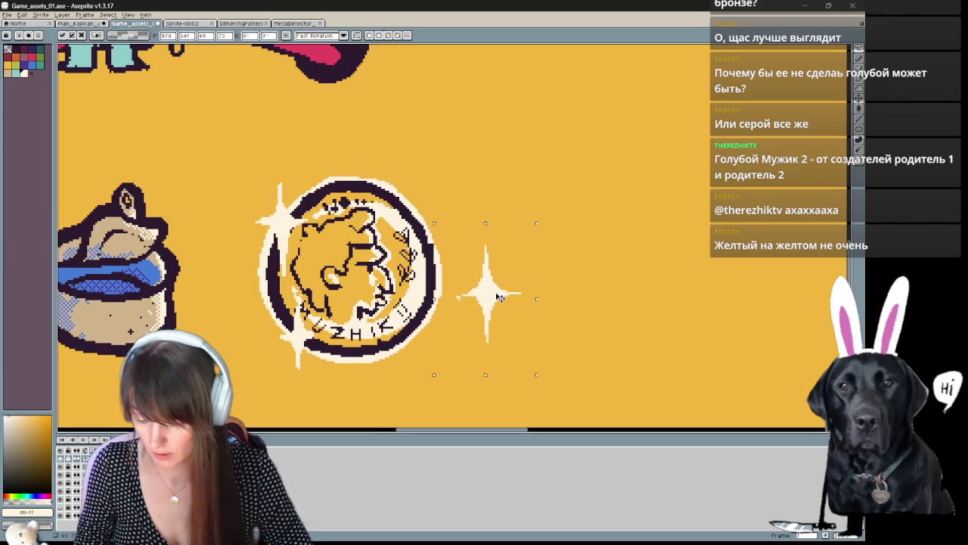
{"action": "key", "text": "b"}
{"action": "scroll", "coordinate": [586, 317], "scroll_direction": "down", "scroll_amount": 3}
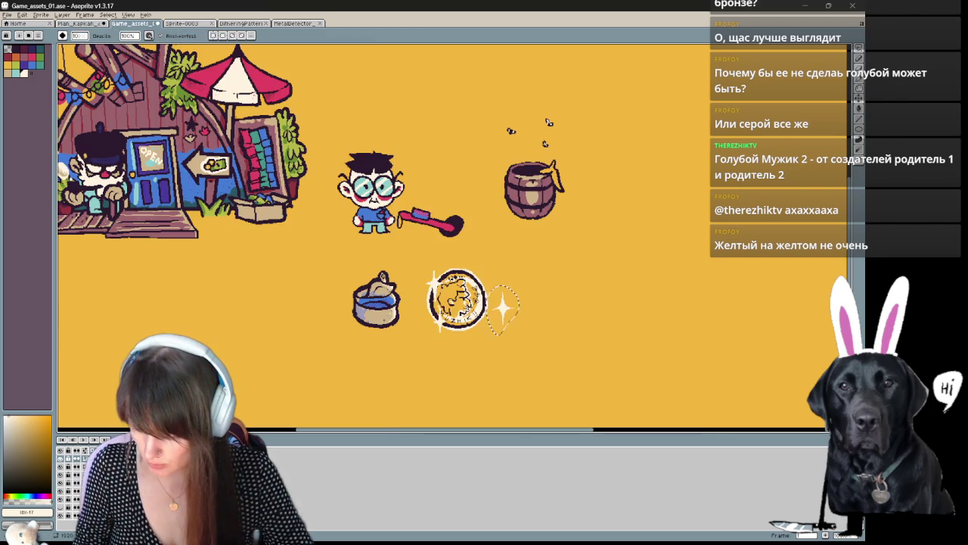
{"action": "key", "text": "ctrl"}
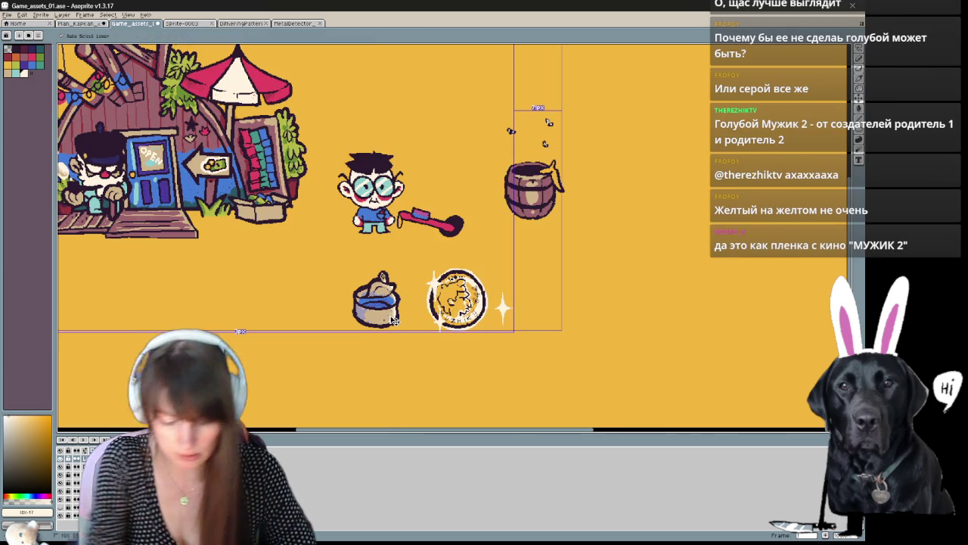
{"action": "scroll", "coordinate": [394, 320], "scroll_direction": "up", "scroll_amount": 2}
{"action": "scroll", "coordinate": [423, 302], "scroll_direction": "up", "scroll_amount": 1}
Step: Pick cream, lasso the loose sparkle, move it onto the coin's right edge and deselect
{"action": "key", "text": "alt"}
{"action": "left_click", "coordinate": [436, 296], "text": "alt"}
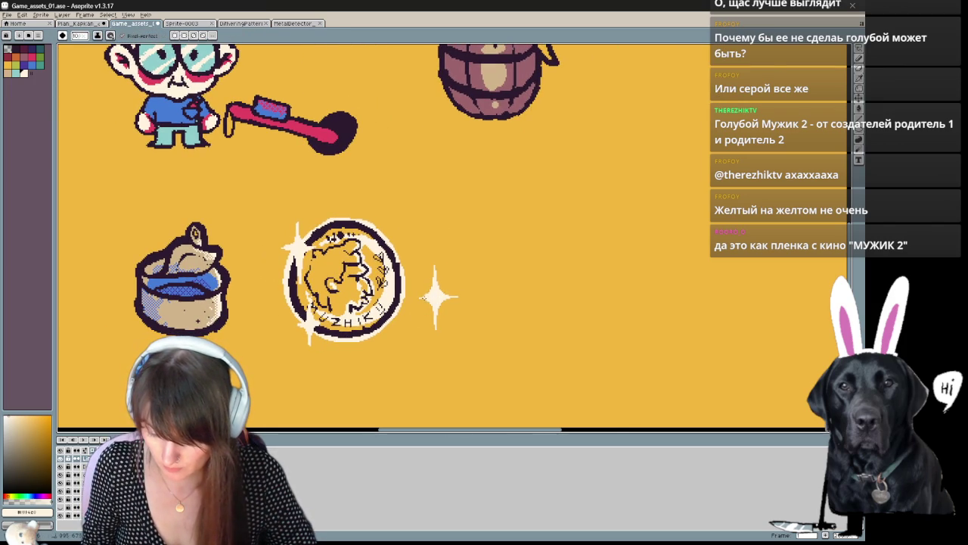
{"action": "key", "text": "q"}
{"action": "left_click_drag", "start_coordinate": [400, 255], "coordinate": [444, 363]}
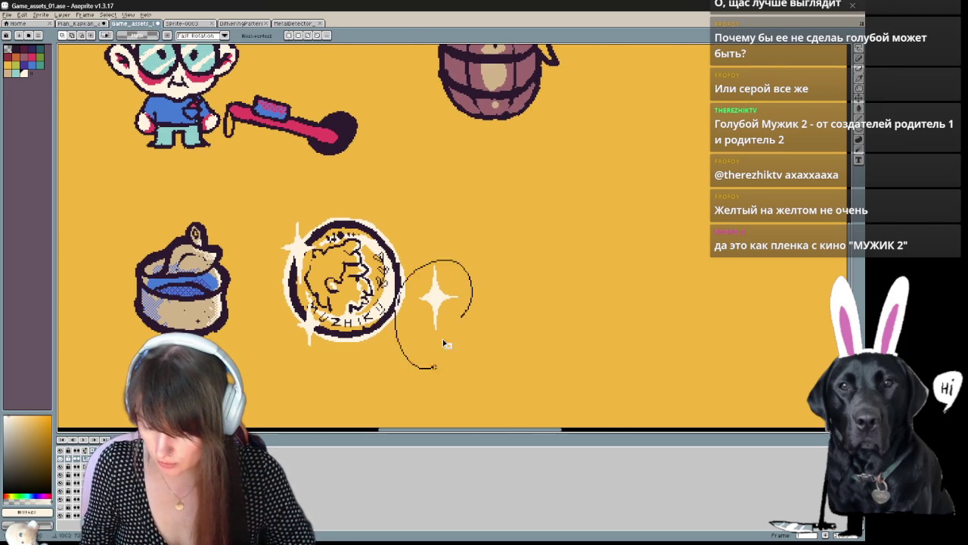
{"action": "left_click_drag", "start_coordinate": [438, 297], "coordinate": [411, 301]}
{"action": "left_click_drag", "start_coordinate": [518, 276], "coordinate": [564, 283]}
{"action": "key", "text": "ctrl+d"}
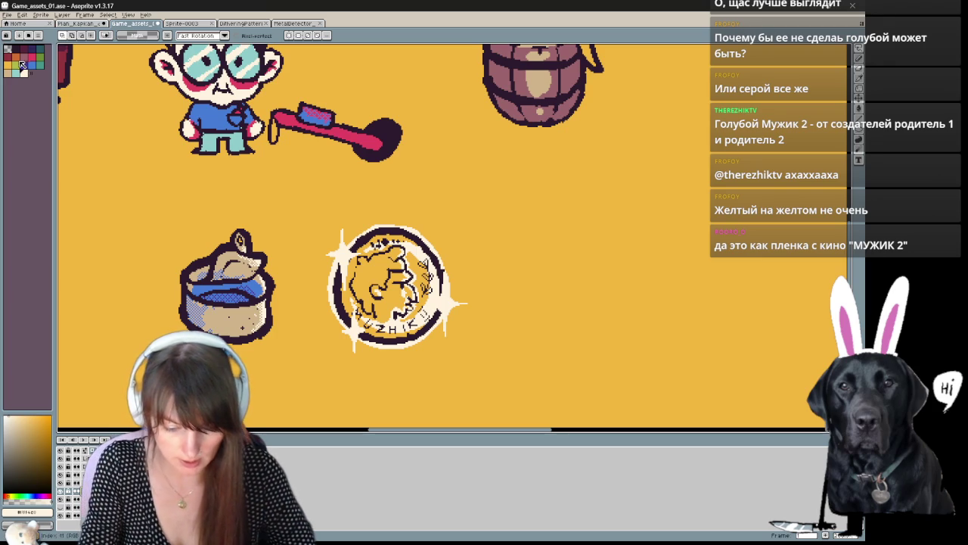
Step: Bucket-fill the coin face with the teal swatch
{"action": "left_click", "coordinate": [16, 72]}
{"action": "key", "text": "g"}
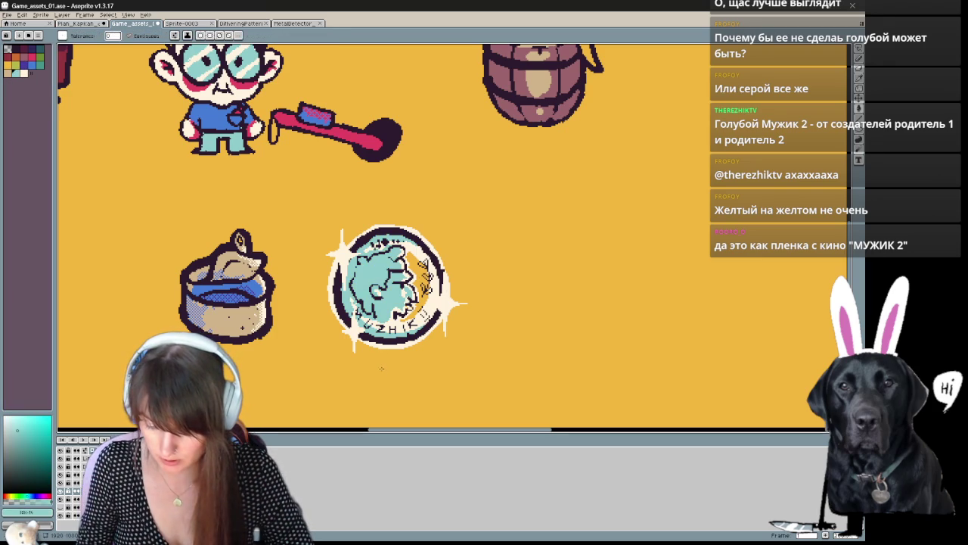
{"action": "mouse_move", "coordinate": [477, 320]}
{"action": "left_mouse_down"}
{"action": "mouse_move", "coordinate": [547, 287]}
{"action": "mouse_move", "coordinate": [453, 356]}
{"action": "mouse_move", "coordinate": [530, 320]}
{"action": "mouse_move", "coordinate": [518, 321]}
{"action": "left_mouse_up"}
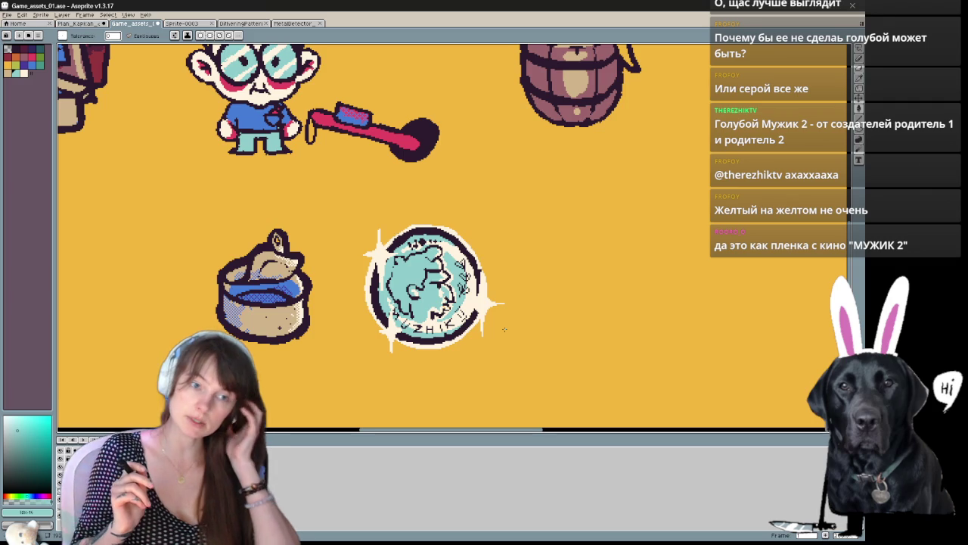
{"action": "mouse_move", "coordinate": [498, 317]}
{"action": "left_mouse_down"}
{"action": "mouse_move", "coordinate": [447, 301]}
{"action": "mouse_move", "coordinate": [331, 359]}
{"action": "left_mouse_up"}
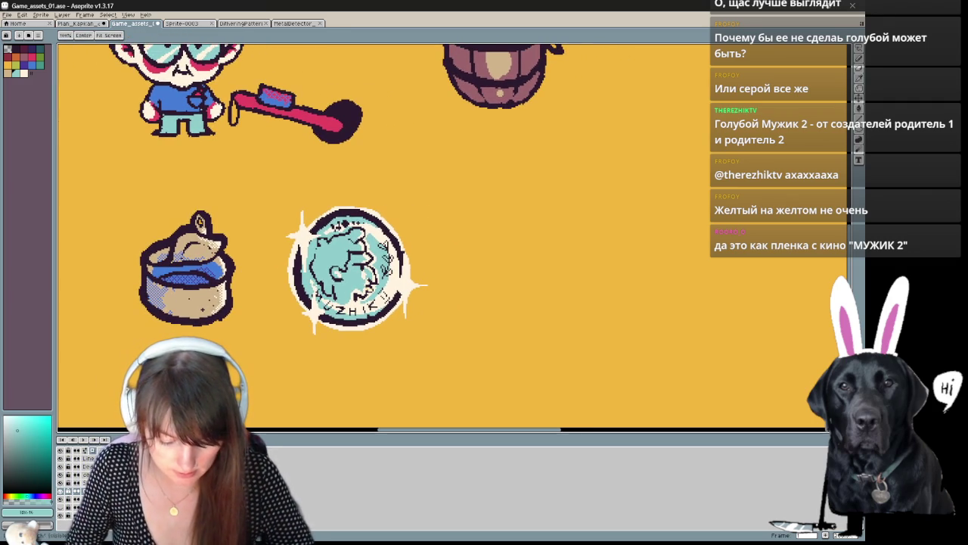
Step: Lasso the coin and its sparkles and open the Outline effect
{"action": "key", "text": "b"}
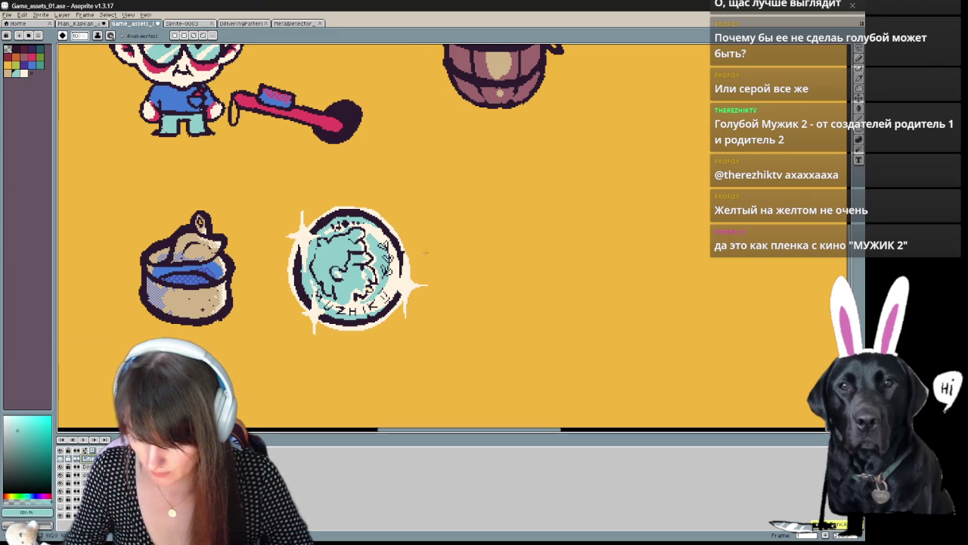
{"action": "key", "text": "e"}
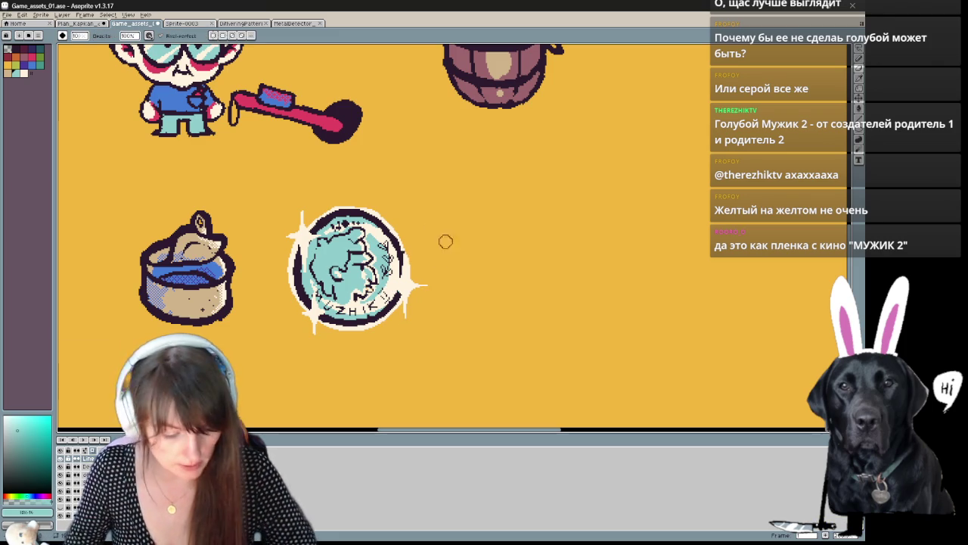
{"action": "key", "text": "b"}
{"action": "key", "text": "q"}
{"action": "left_click_drag", "start_coordinate": [446, 219], "coordinate": [482, 253]}
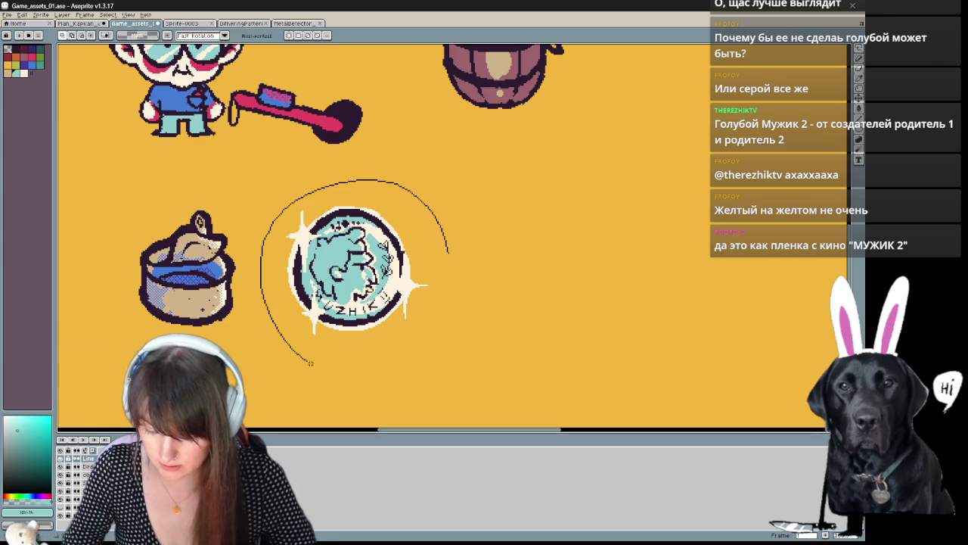
{"action": "key", "text": "shift+o"}
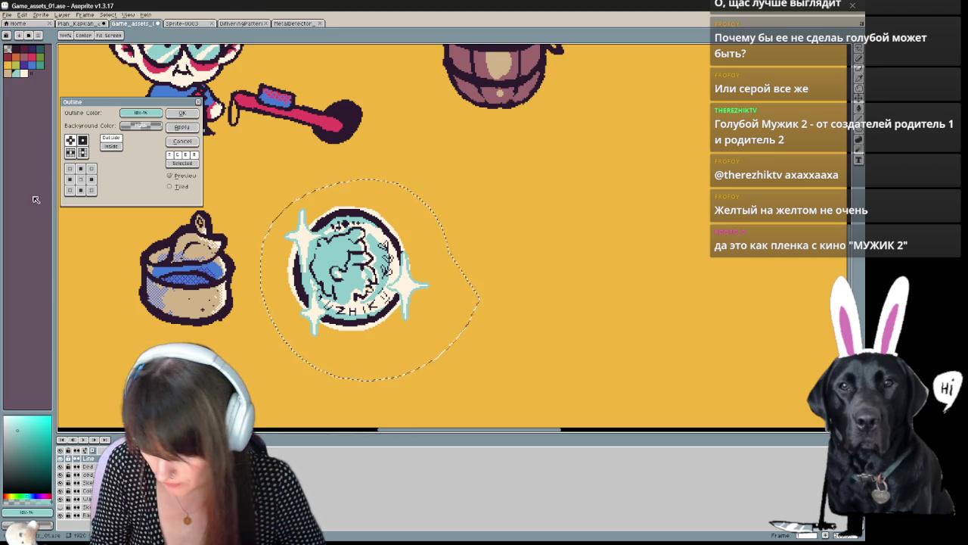
Step: Apply the teal outline to the coin and sparkles, then deselect
{"action": "left_click", "coordinate": [181, 128]}
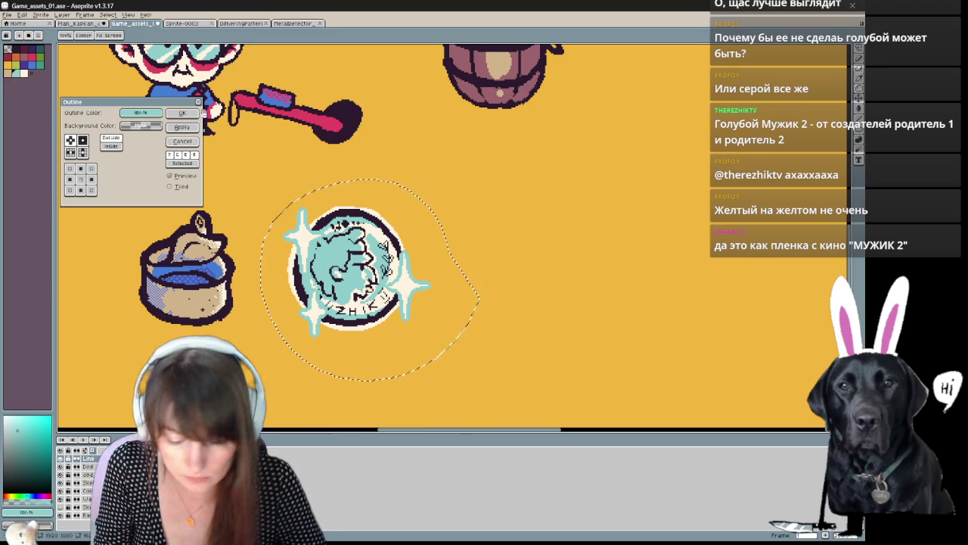
{"action": "left_click", "coordinate": [181, 113]}
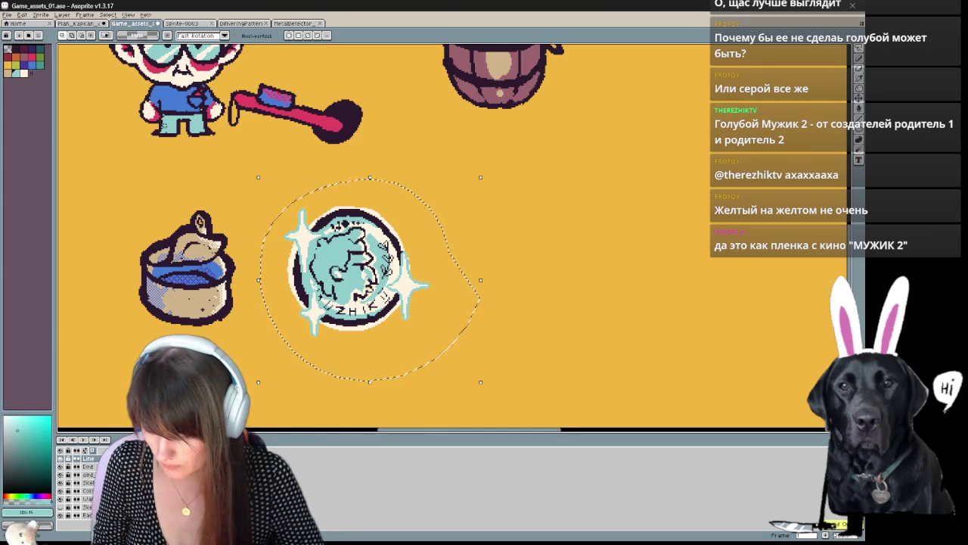
{"action": "left_click_drag", "start_coordinate": [542, 320], "coordinate": [557, 322]}
{"action": "key", "text": "ctrl+d"}
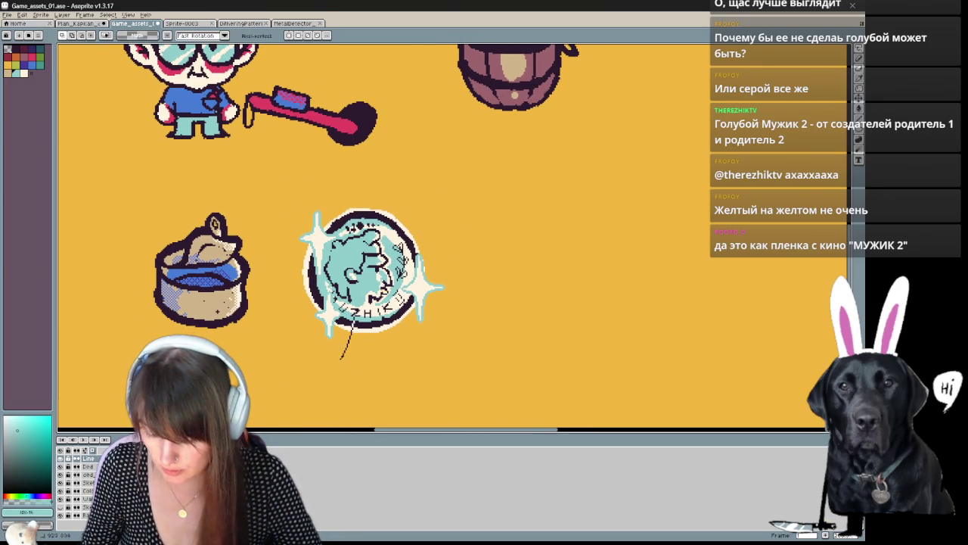
Step: Paste a copy of the sparkle at the coin's lower left and commit it
{"action": "key", "text": "ctrl+v"}
{"action": "left_click_drag", "start_coordinate": [356, 346], "coordinate": [346, 331]}
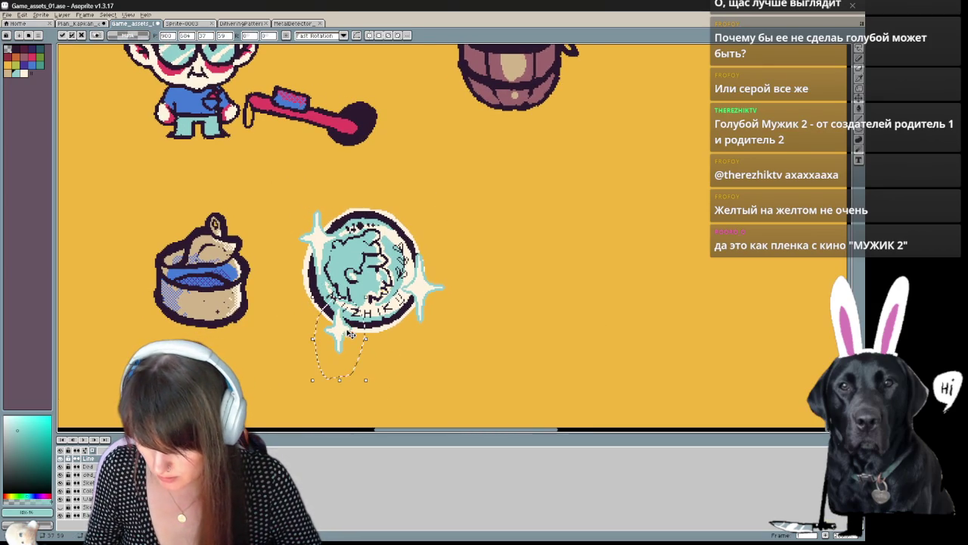
{"action": "key", "text": "ctrl+d"}
{"action": "left_click_drag", "start_coordinate": [458, 278], "coordinate": [675, 320]}
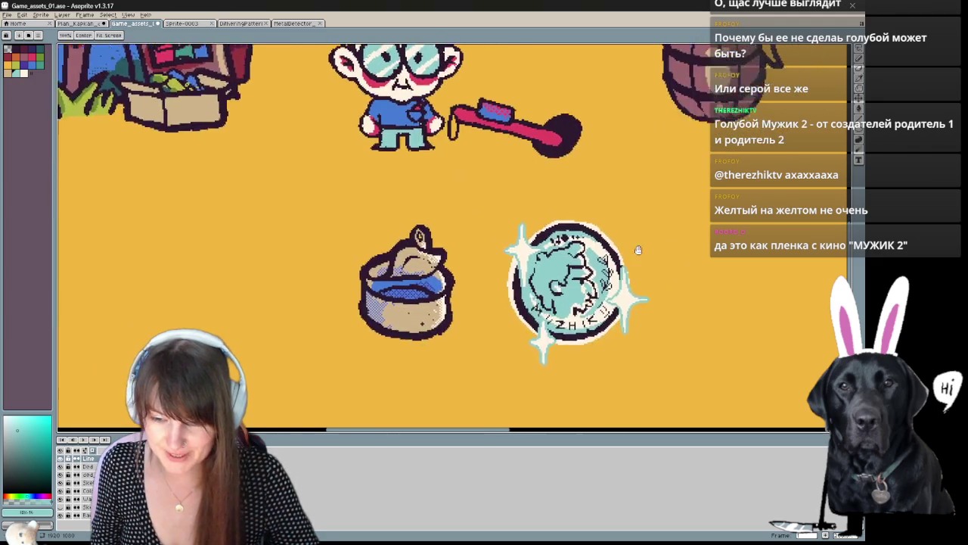
{"action": "mouse_move", "coordinate": [675, 321]}
{"action": "left_mouse_down"}
{"action": "mouse_move", "coordinate": [607, 235]}
{"action": "mouse_move", "coordinate": [507, 274]}
{"action": "left_mouse_up"}
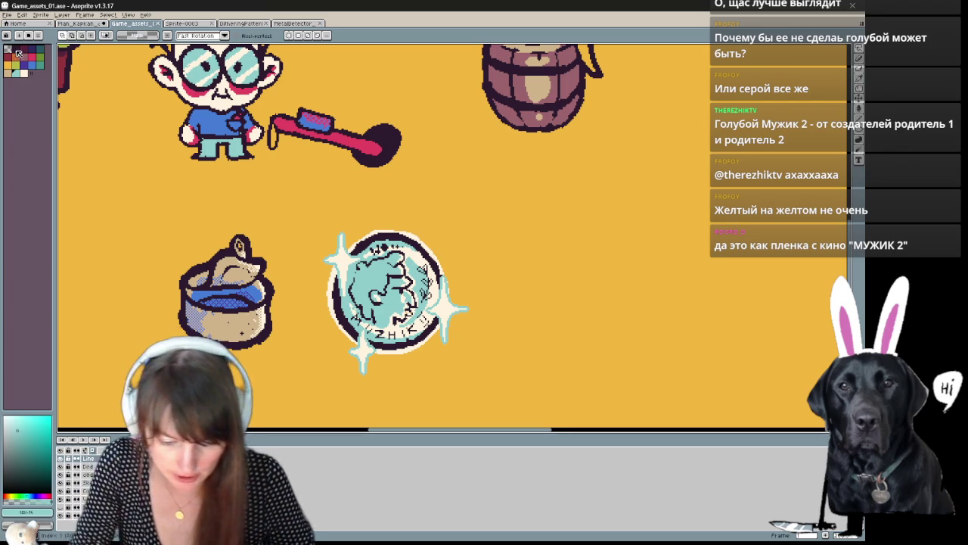
Step: Undo the stray dark scribbles on the coin's teal face, switching off the Line layer
{"action": "left_click", "coordinate": [21, 53]}
{"action": "scroll", "coordinate": [388, 291], "scroll_direction": "up", "scroll_amount": 2}
{"action": "scroll", "coordinate": [333, 280], "scroll_direction": "up", "scroll_amount": 1}
{"action": "key", "text": "ctrl+z"}
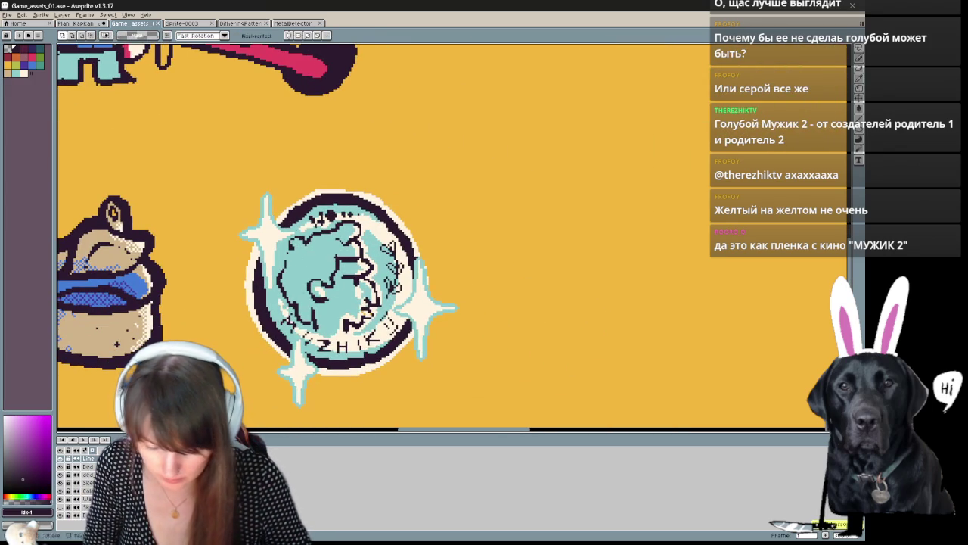
{"action": "left_click", "coordinate": [88, 490]}
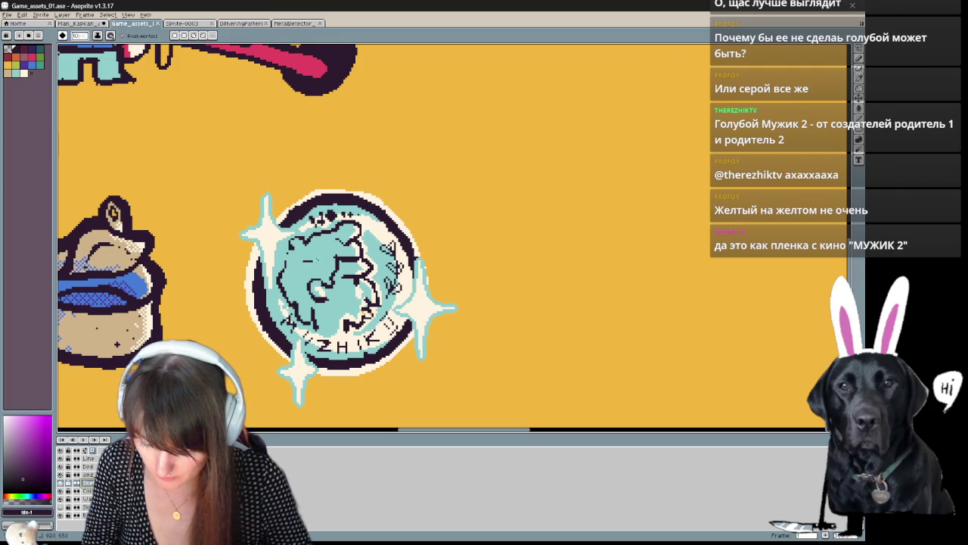
{"action": "key", "text": "ctrl+z"}
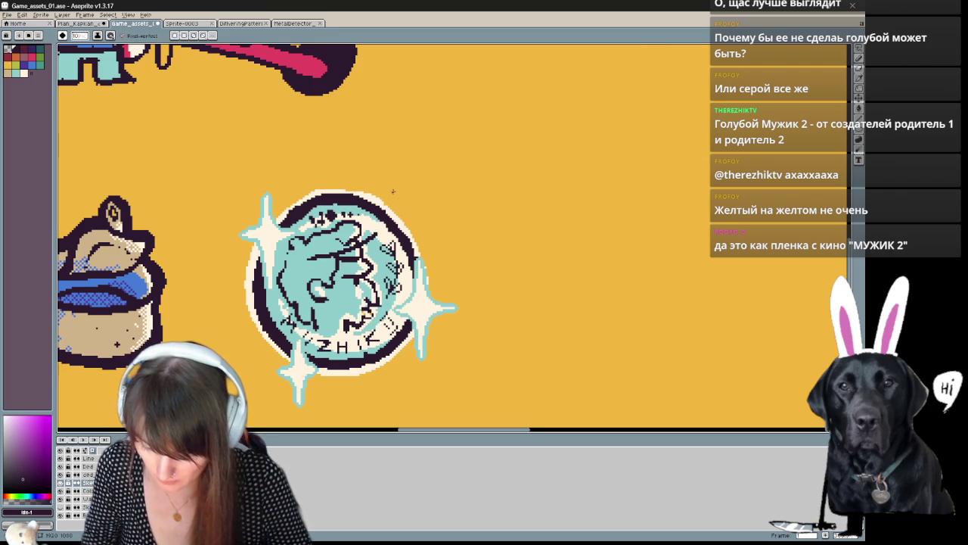
{"action": "key", "text": "ctrl+z"}
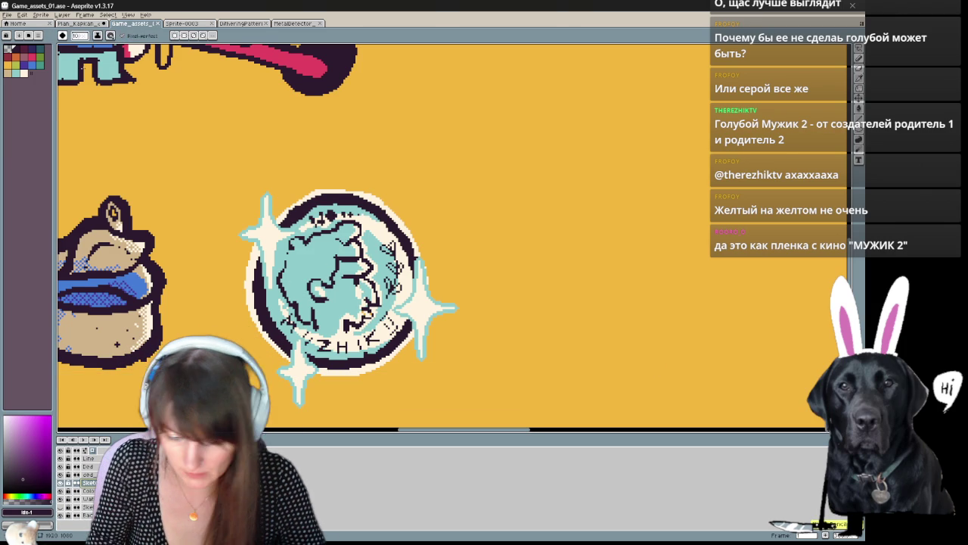
Step: Toggle the brush between square and round and return to the pencil for profile details
{"action": "key", "text": "x"}
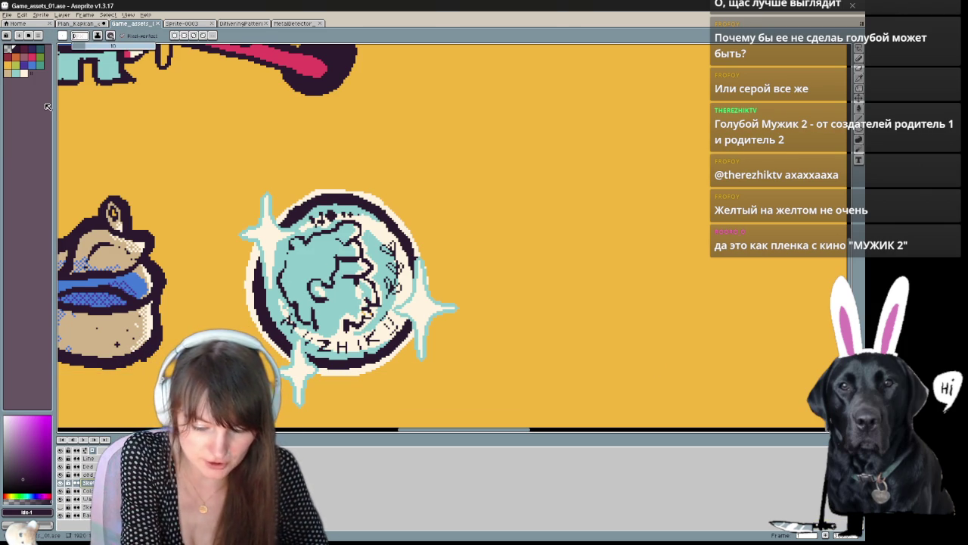
{"action": "type", "text": "1"}
{"action": "key", "text": "x"}
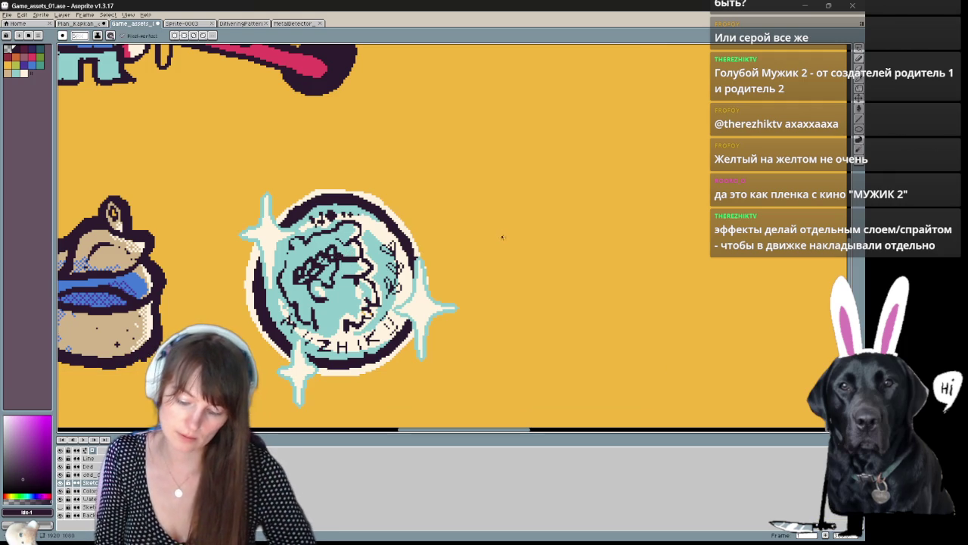
{"action": "key", "text": "shift+b"}
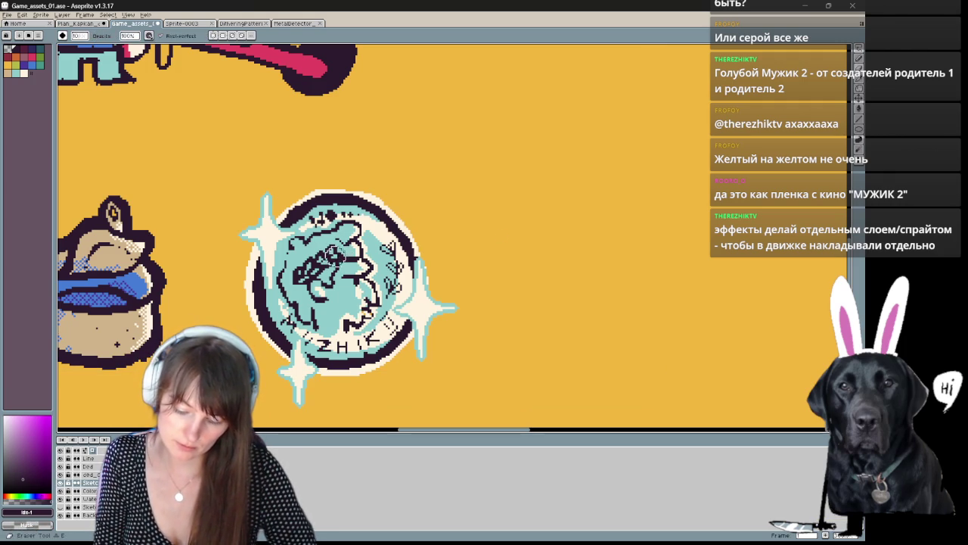
{"action": "key", "text": "b"}
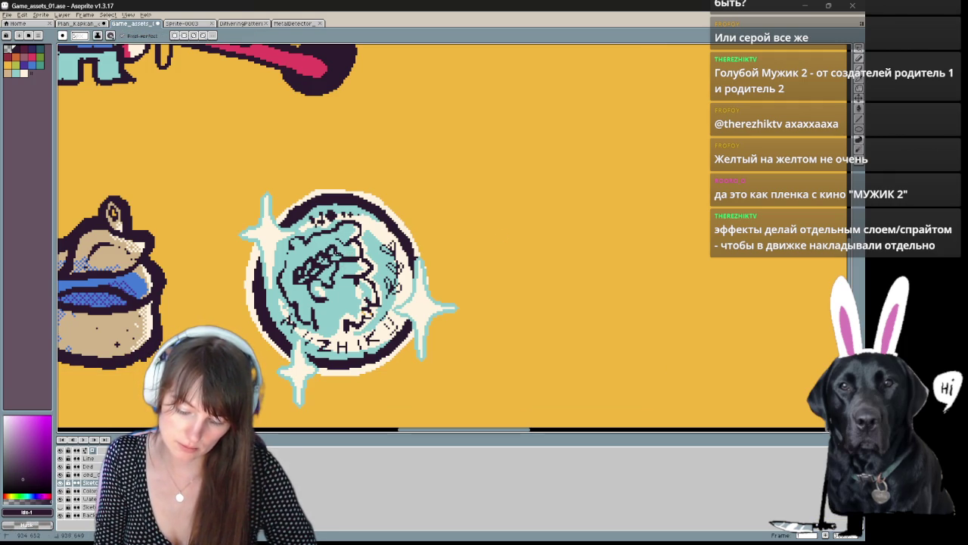